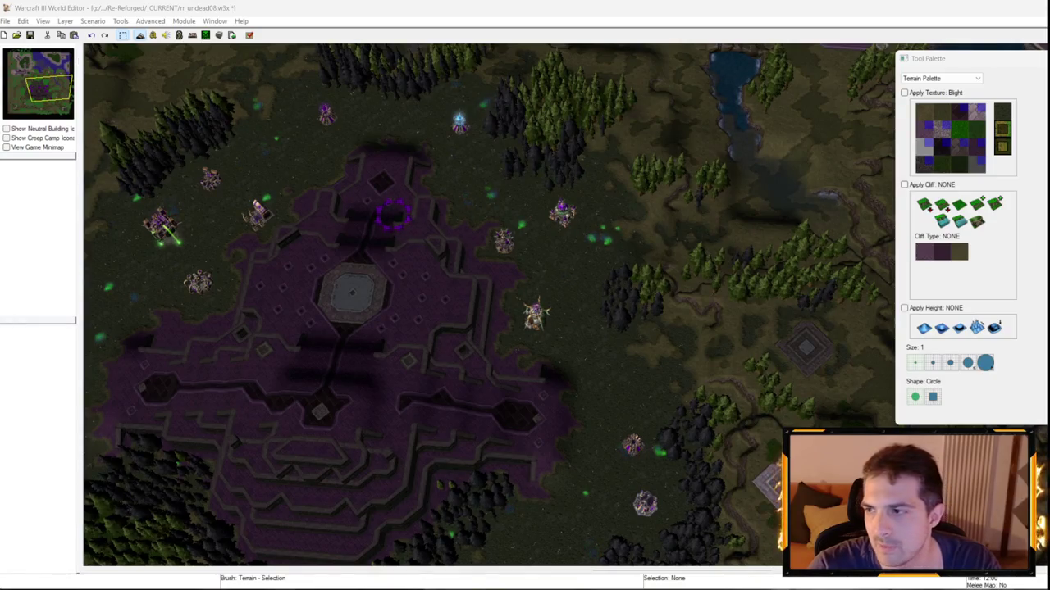
- Bring the Firefox reference image window over the editor and move it to the centre
{"action": "key", "text": "alt+Tab"}
{"action": "left_click_drag", "start_coordinate": [996, 24], "coordinate": [342, 227]}
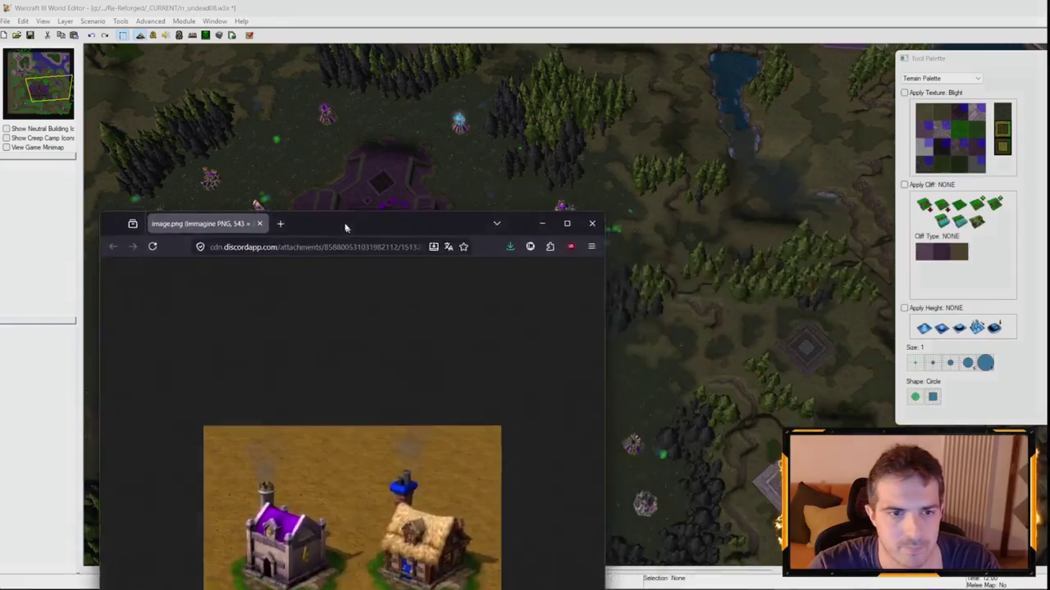
- Maximize Firefox to view the purple-roofed building reference image full-screen
{"action": "double_click", "coordinate": [336, 223]}
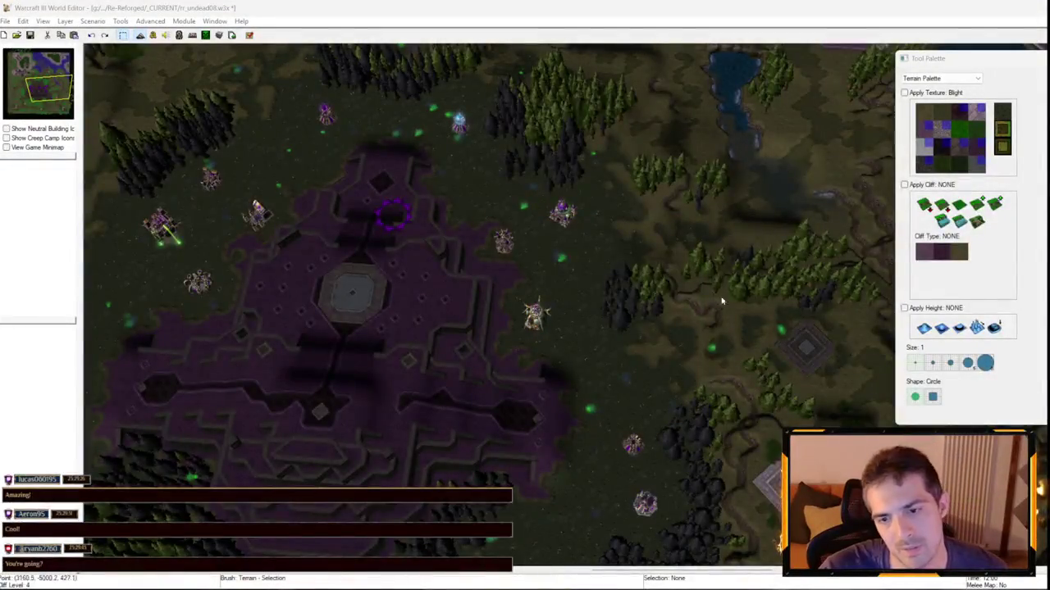
- Survey the terrain around the stone platforms and select the Grass texture
{"action": "key", "text": "Down"}
{"action": "key", "text": "Right"}
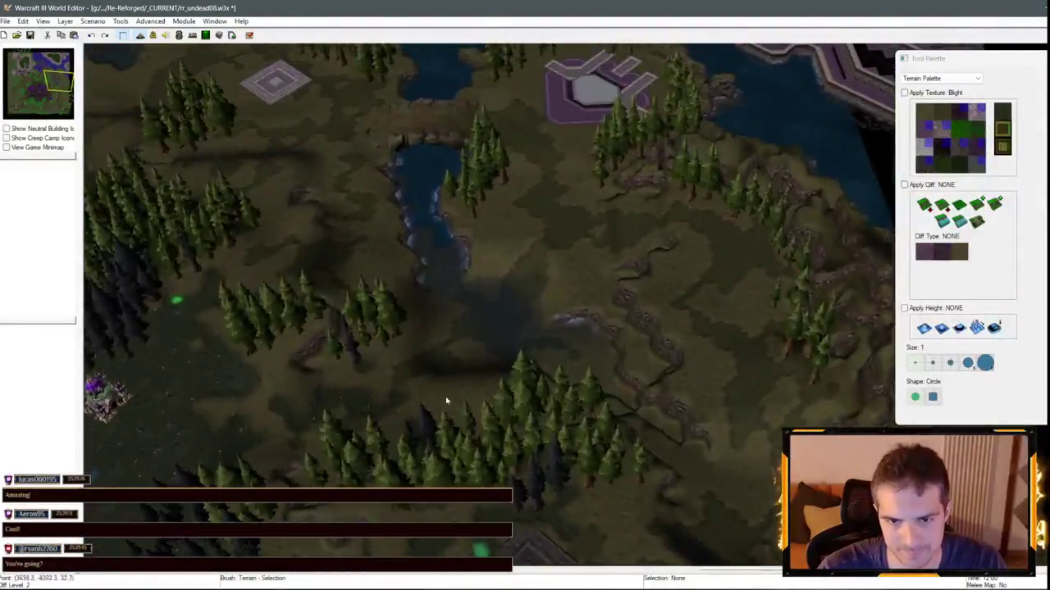
{"action": "key", "text": "Up"}
{"action": "key", "text": "Left"}
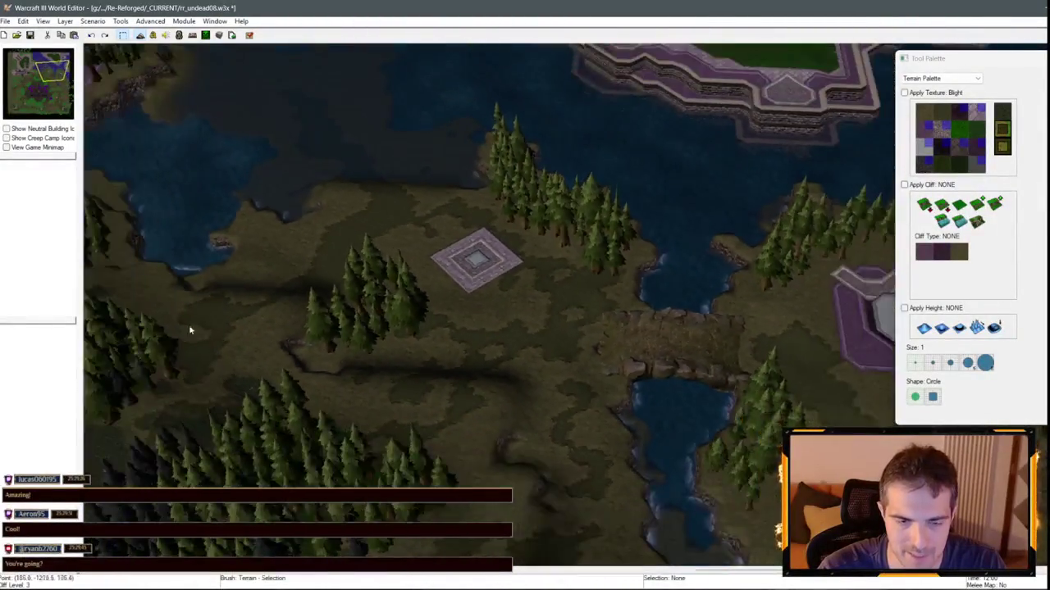
{"action": "key", "text": "Left"}
{"action": "left_click", "coordinate": [959, 144]}
- Pan the view down and left across the southern terrain
{"action": "key", "text": "Up"}
{"action": "key", "text": "Right"}
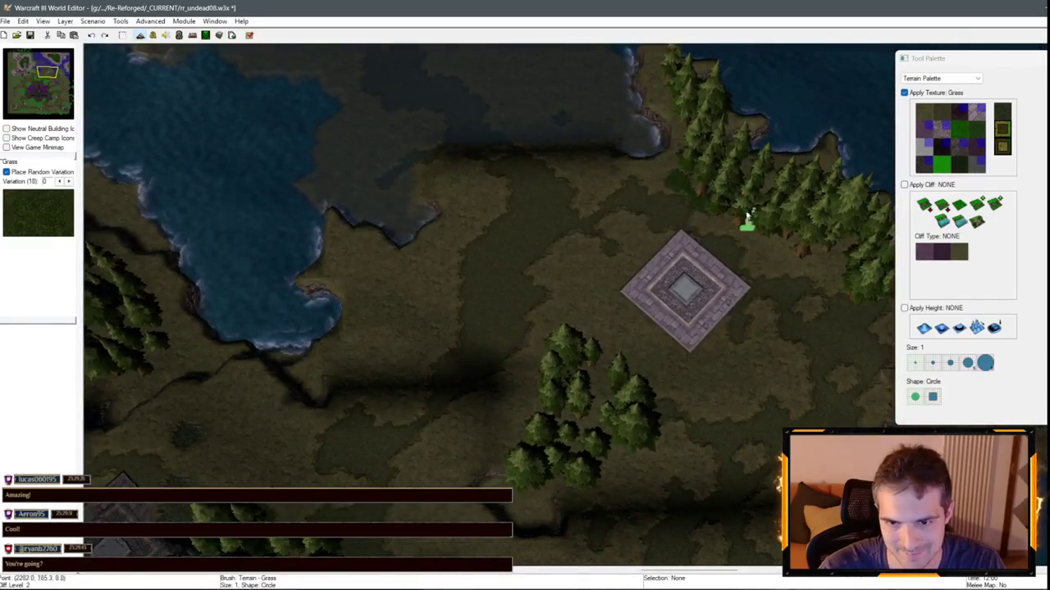
{"action": "key", "text": "Down"}
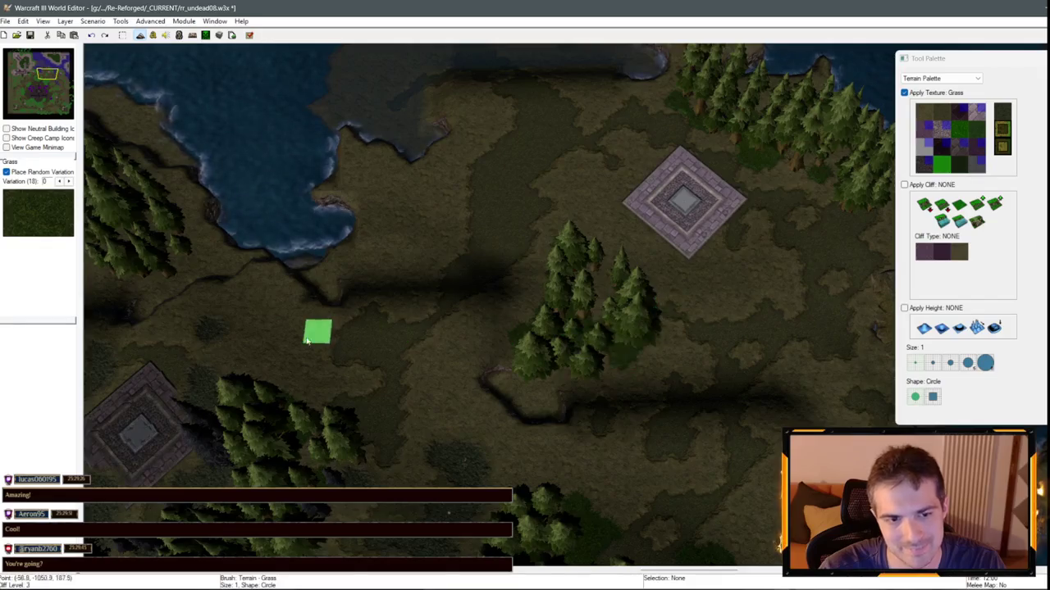
{"action": "key", "text": "Left"}
{"action": "key", "text": "Down"}
{"action": "key", "text": "Left"}
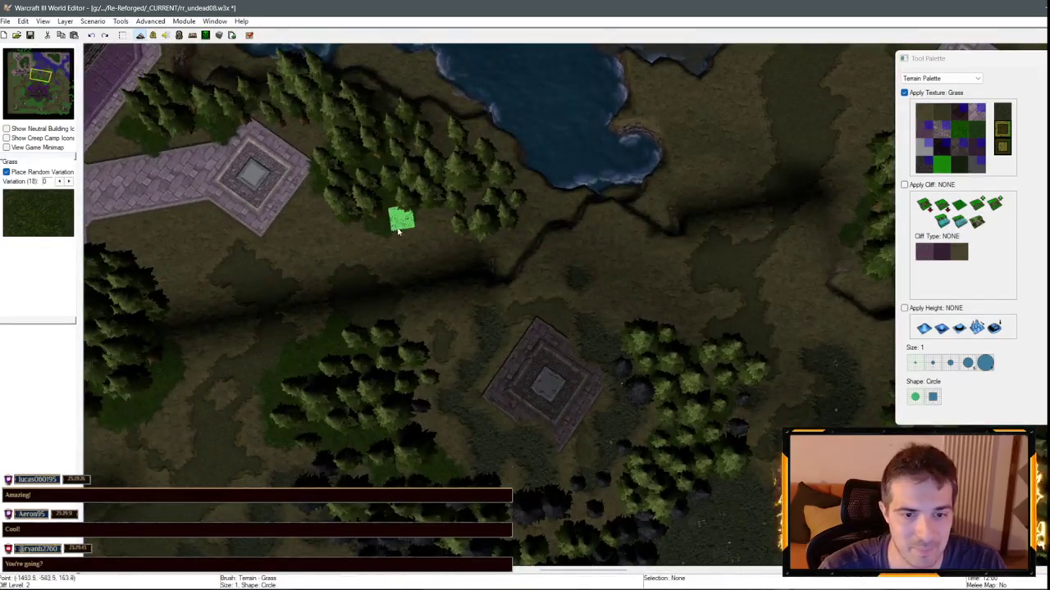
{"action": "key", "text": "Down"}
{"action": "key", "text": "Right"}
- Hide the trees with D and inspect the ground between the two lakes
{"action": "key", "text": "d"}
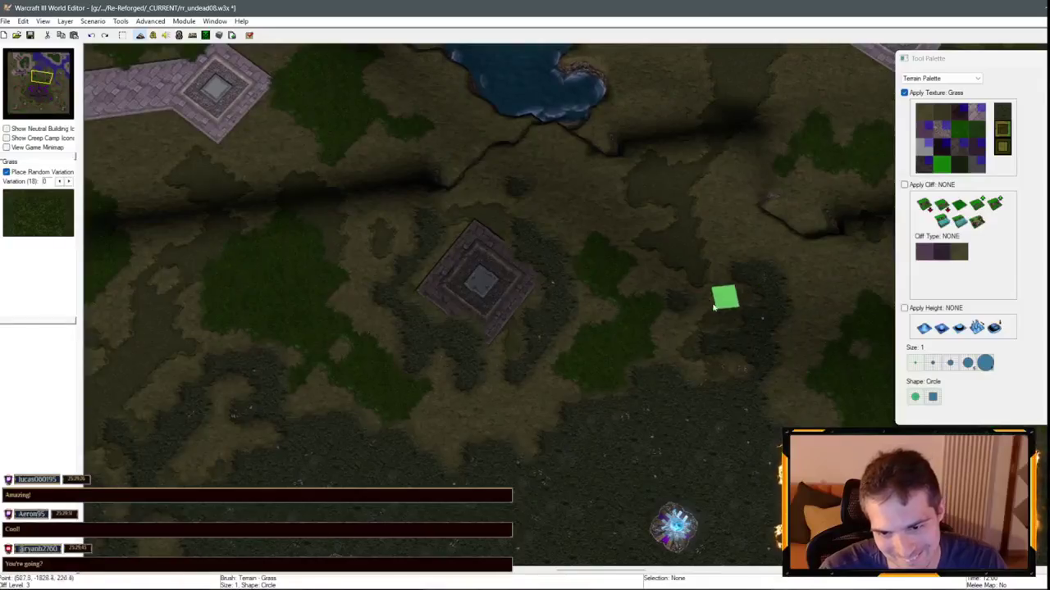
{"action": "key", "text": "Right"}
{"action": "key", "text": "Up"}
{"action": "key", "text": "Right"}
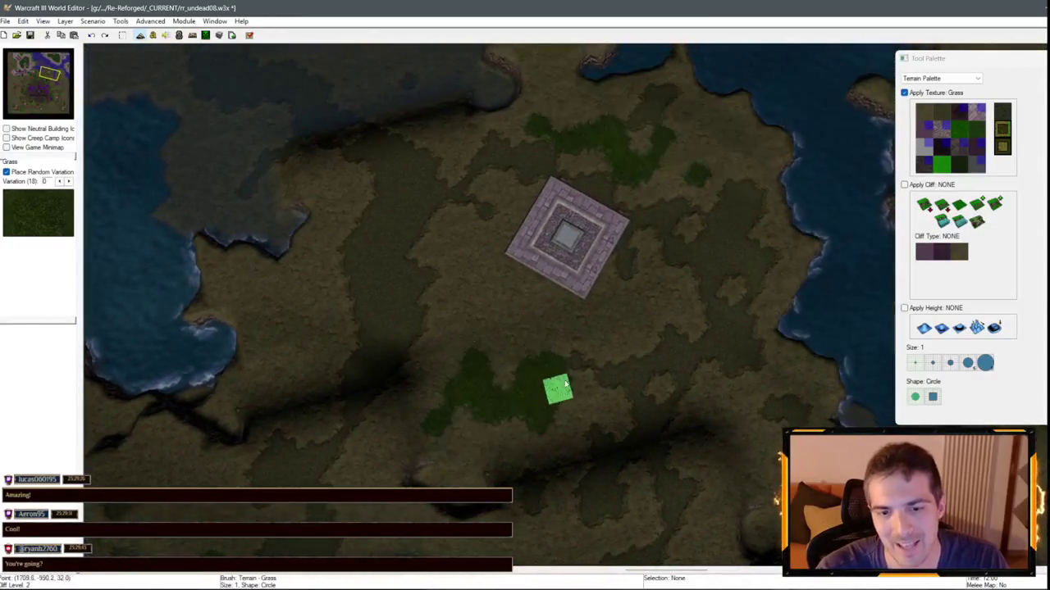
{"action": "key", "text": "Up"}
{"action": "key", "text": "d"}
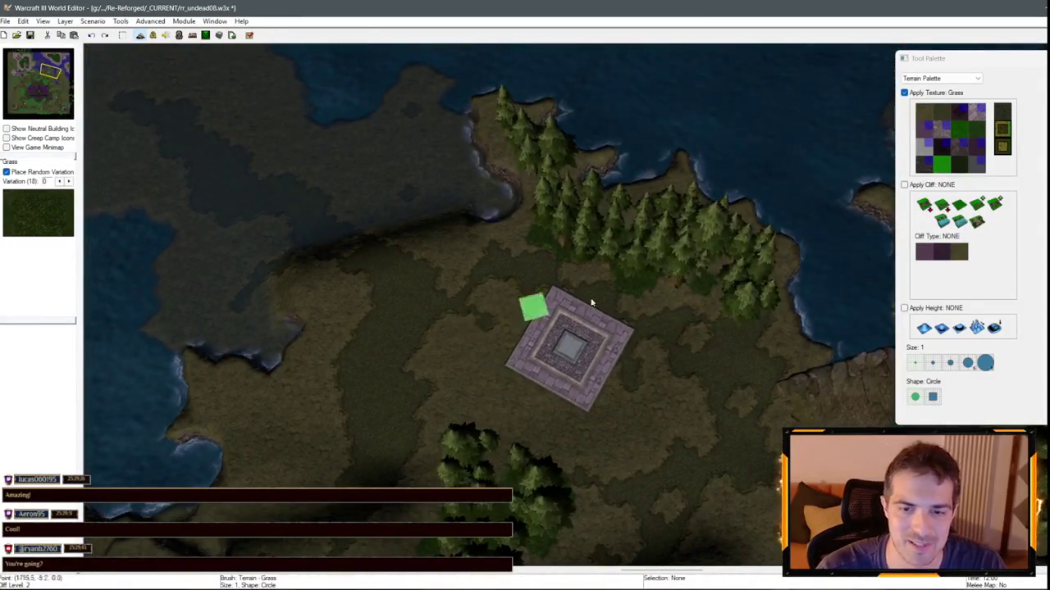
- Toggle the trees again, select the Dirt texture and open the tool palette list
{"action": "key", "text": "d"}
{"action": "key", "text": "Up"}
{"action": "key", "text": "Left"}
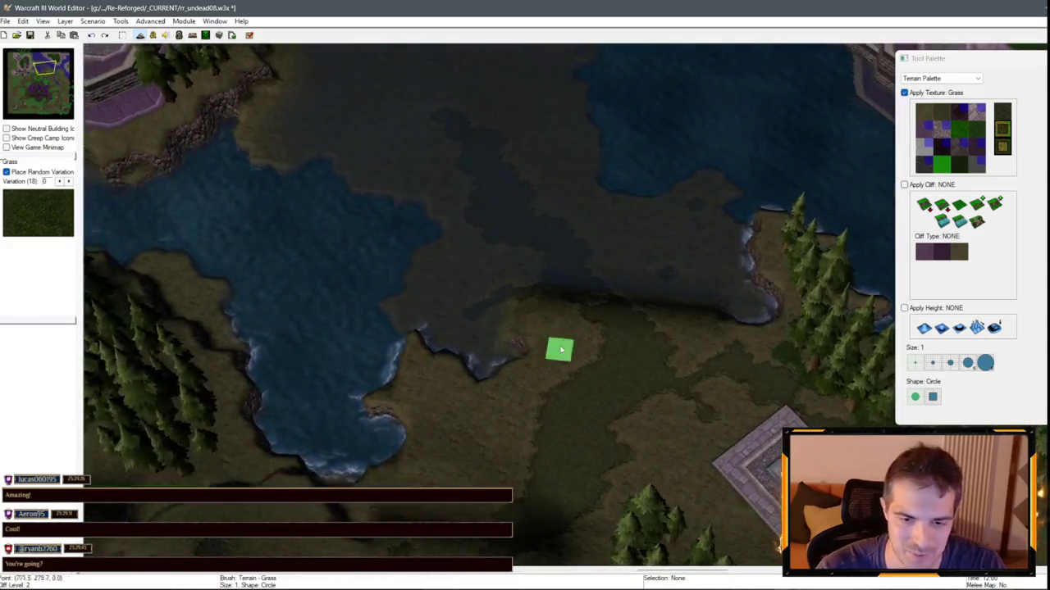
{"action": "key", "text": "Down"}
{"action": "key", "text": "d"}
{"action": "left_click", "coordinate": [925, 115]}
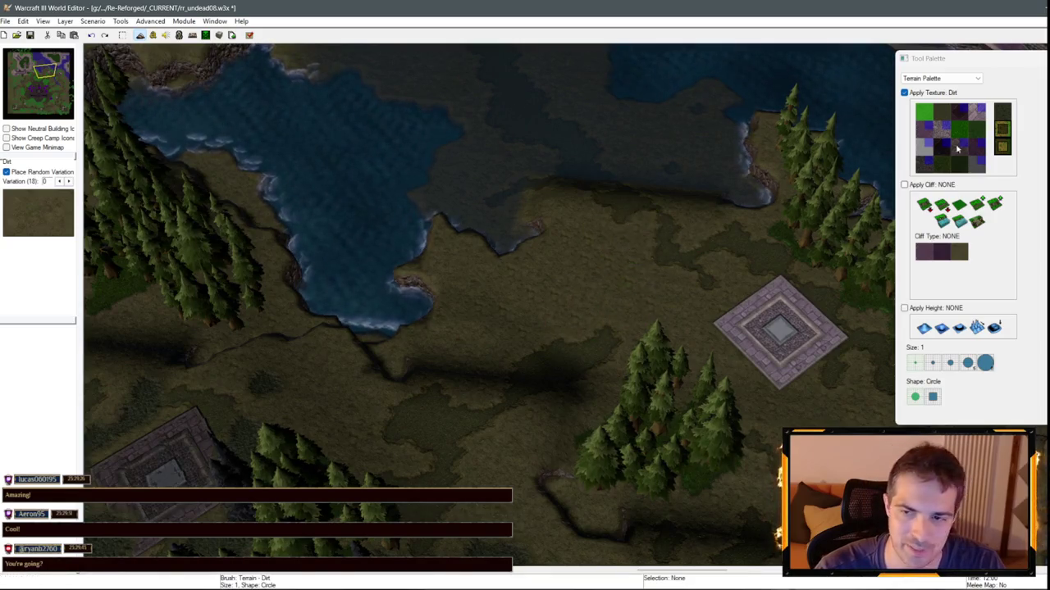
{"action": "left_click", "coordinate": [927, 79]}
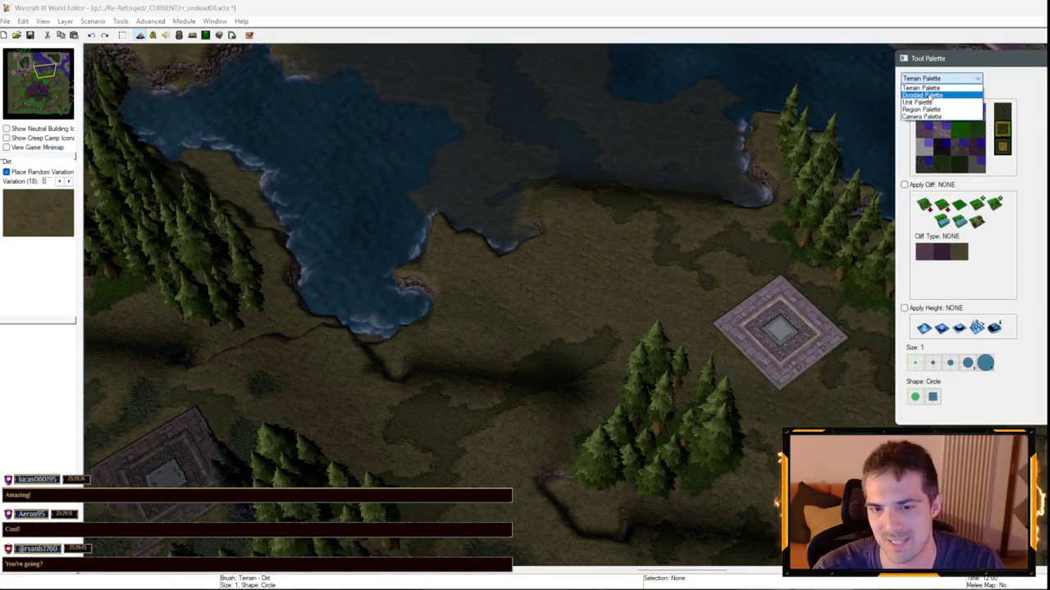
- Plant a row of Dalaran Ruins Tree Wall trees along the lake's east shore
{"action": "left_click", "coordinate": [923, 88]}
{"action": "mouse_move", "coordinate": [578, 301]}
{"action": "left_mouse_down"}
{"action": "mouse_move", "coordinate": [644, 235]}
{"action": "mouse_move", "coordinate": [732, 329]}
{"action": "left_mouse_up"}
{"action": "key", "text": "Right"}
{"action": "key", "text": "Down"}
- Stop placing trees and return to terrain painting with the Grass texture
{"action": "key", "text": "space"}
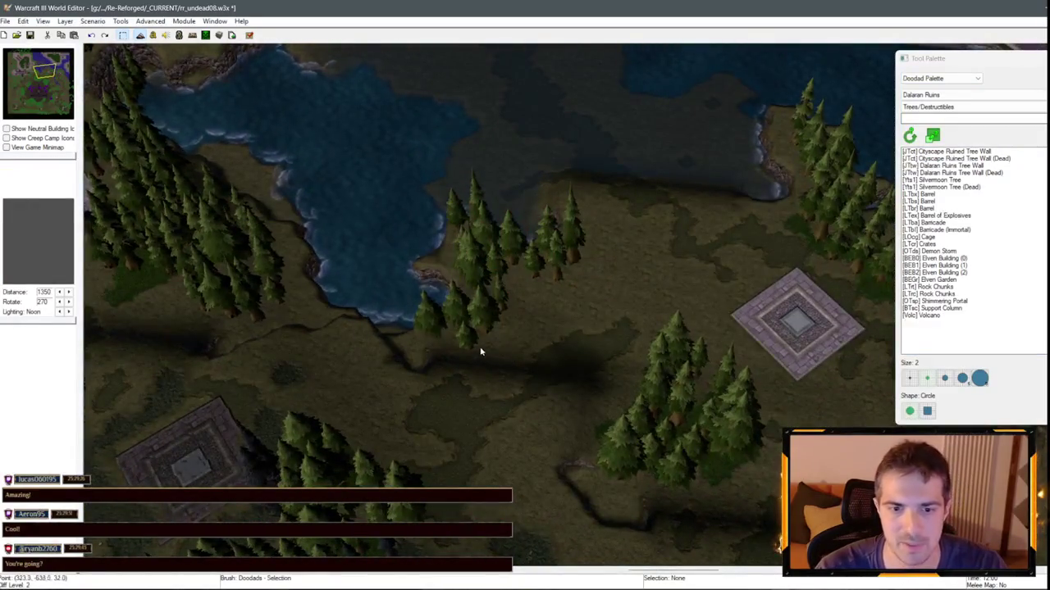
{"action": "key", "text": "t"}
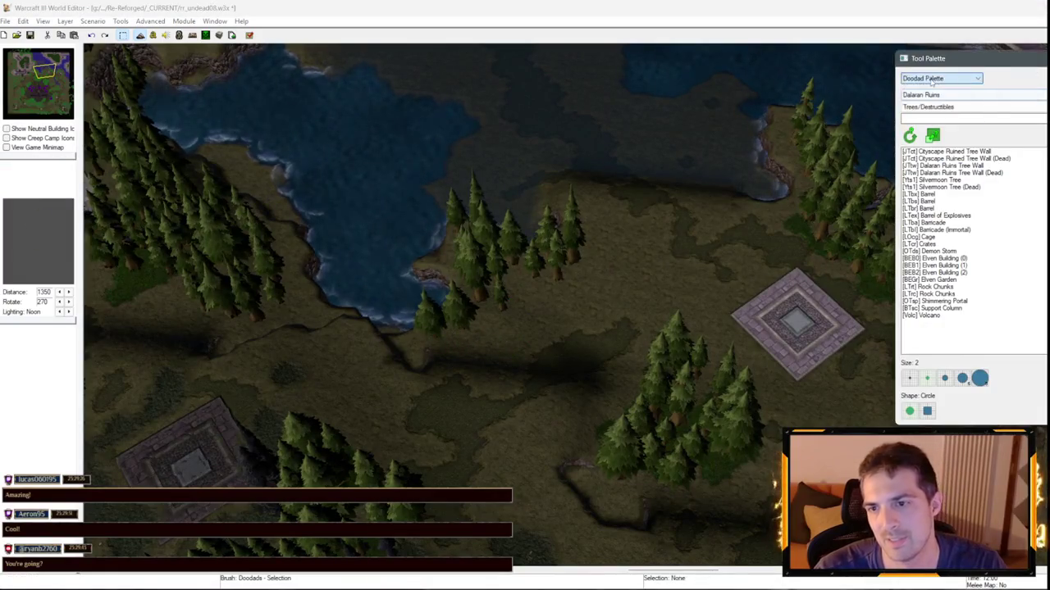
{"action": "left_click", "coordinate": [941, 164]}
- Paint grass under the lakeside trees and along the ground below another tree line
{"action": "left_click_drag", "start_coordinate": [492, 271], "coordinate": [556, 261]}
{"action": "key", "text": "Right"}
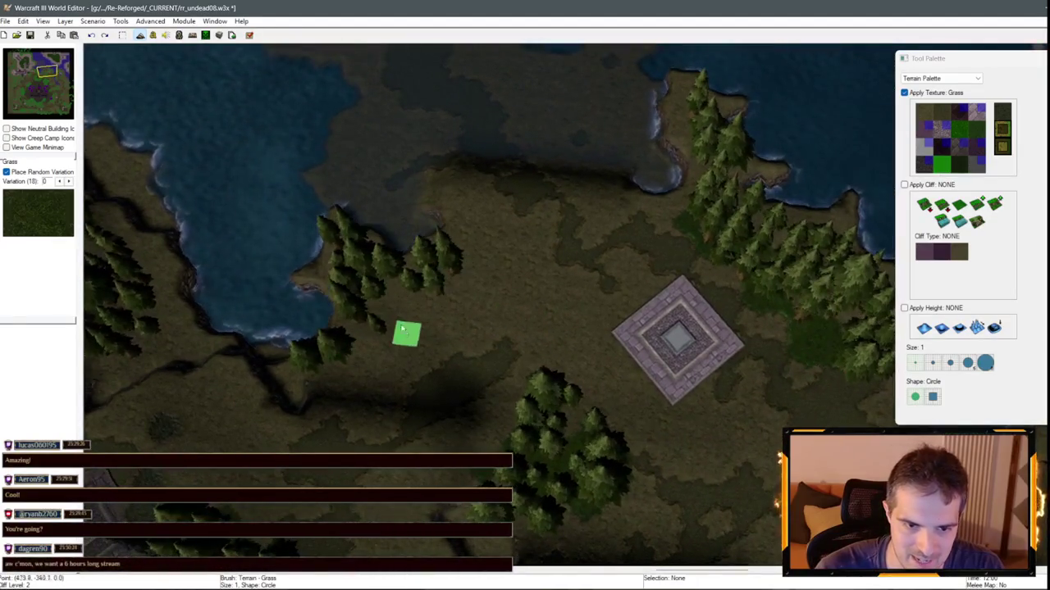
{"action": "key", "text": "Right"}
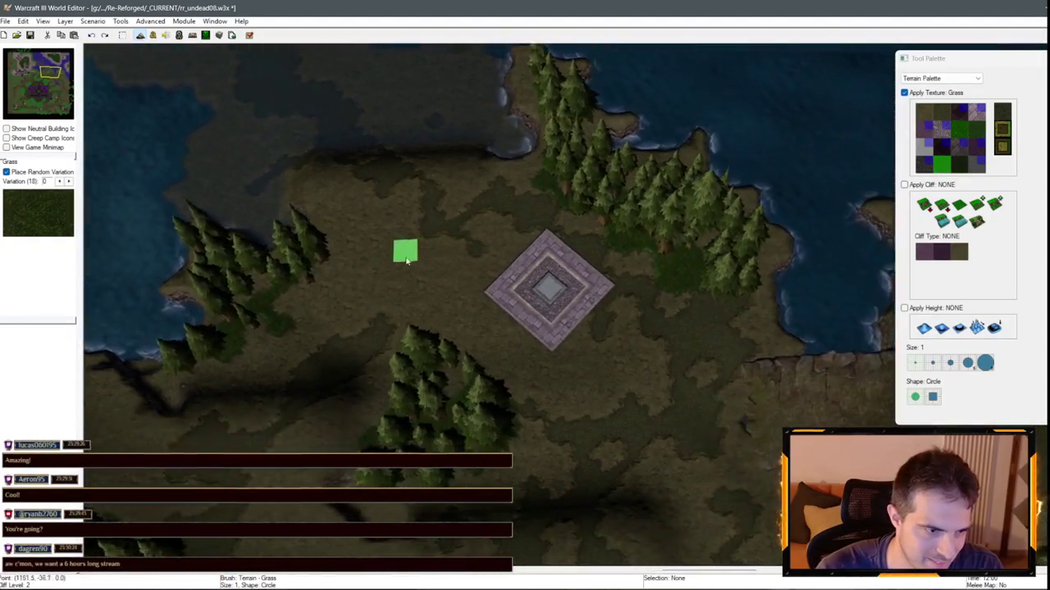
{"action": "key", "text": "Right"}
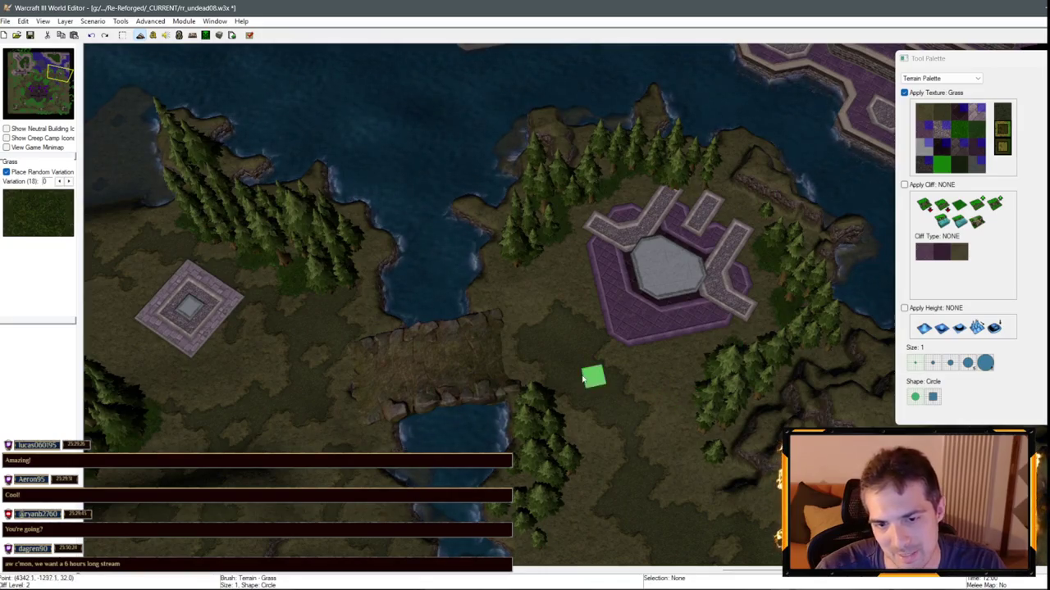
{"action": "key", "text": "Down"}
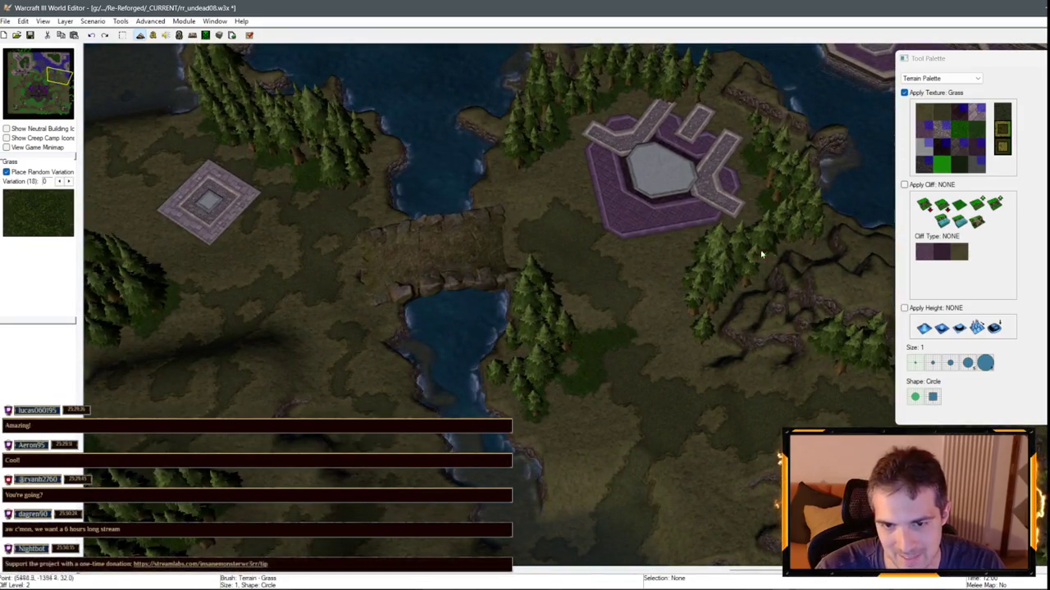
{"action": "key", "text": "Down"}
{"action": "key", "text": "Right"}
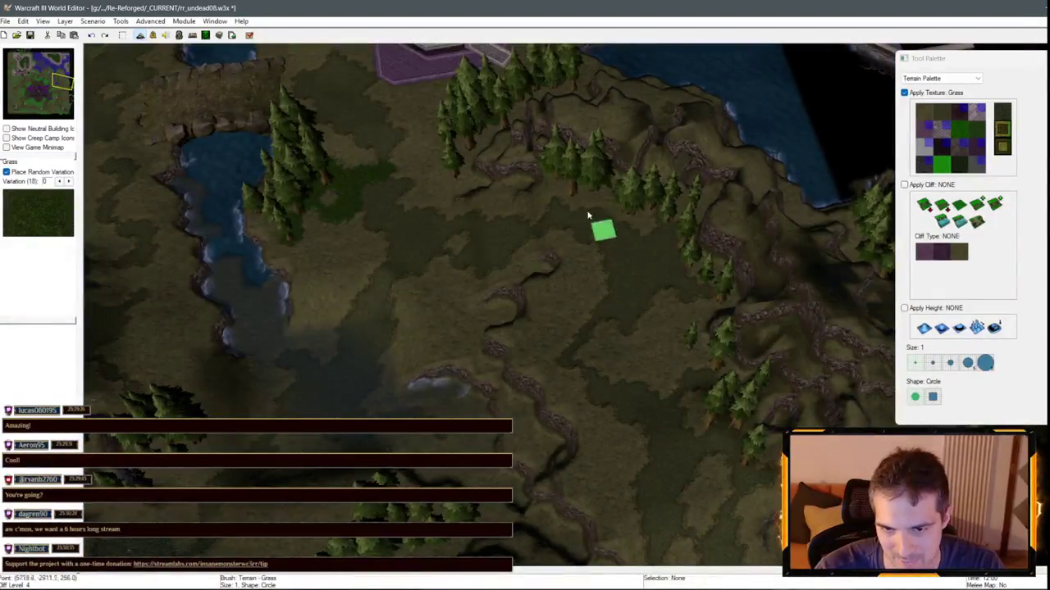
{"action": "left_click_drag", "start_coordinate": [674, 357], "coordinate": [691, 371]}
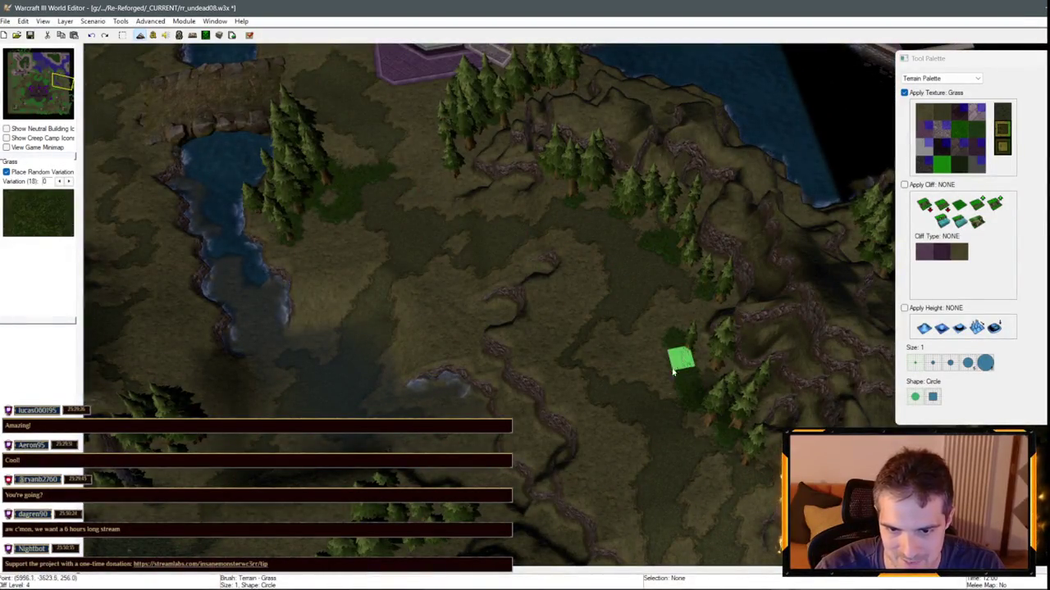
- Pan up toward the purple base and select the Dirt texture
{"action": "scroll", "coordinate": [494, 373], "scroll_direction": "down", "scroll_amount": 3}
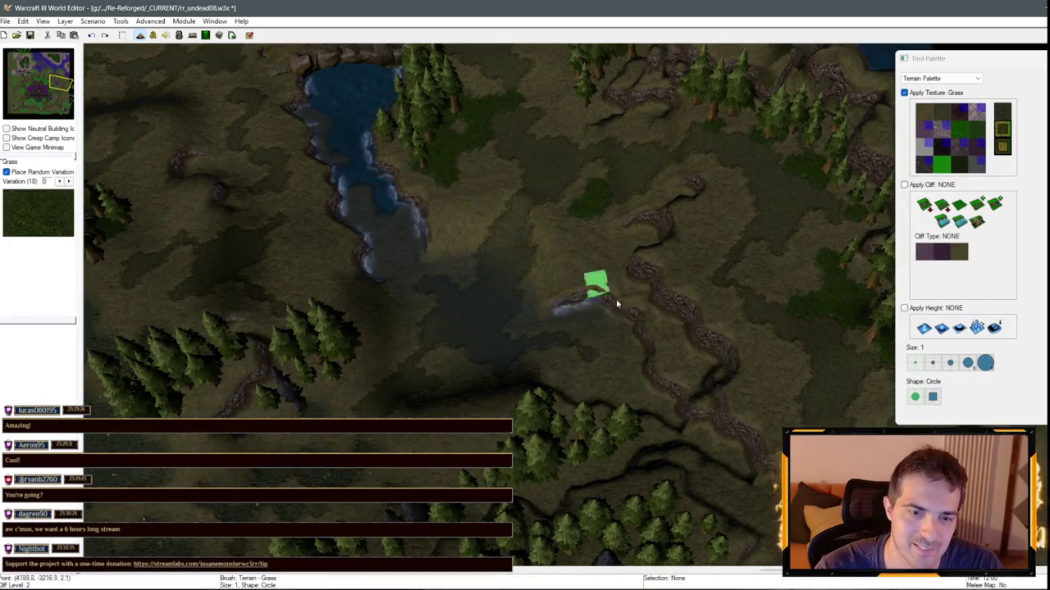
{"action": "key", "text": "Down"}
{"action": "key", "text": "Left"}
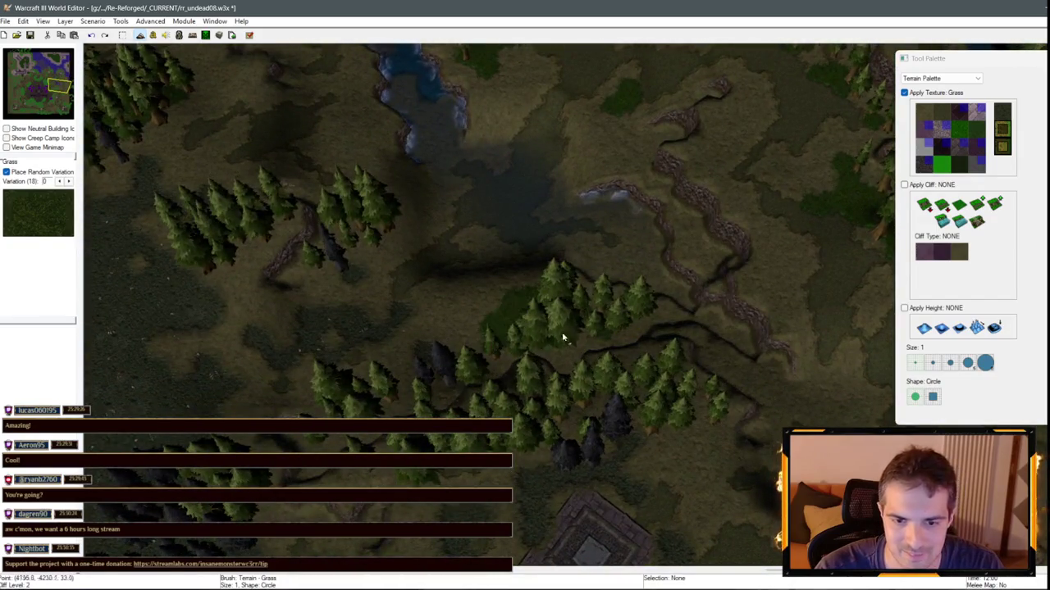
{"action": "key", "text": "Up"}
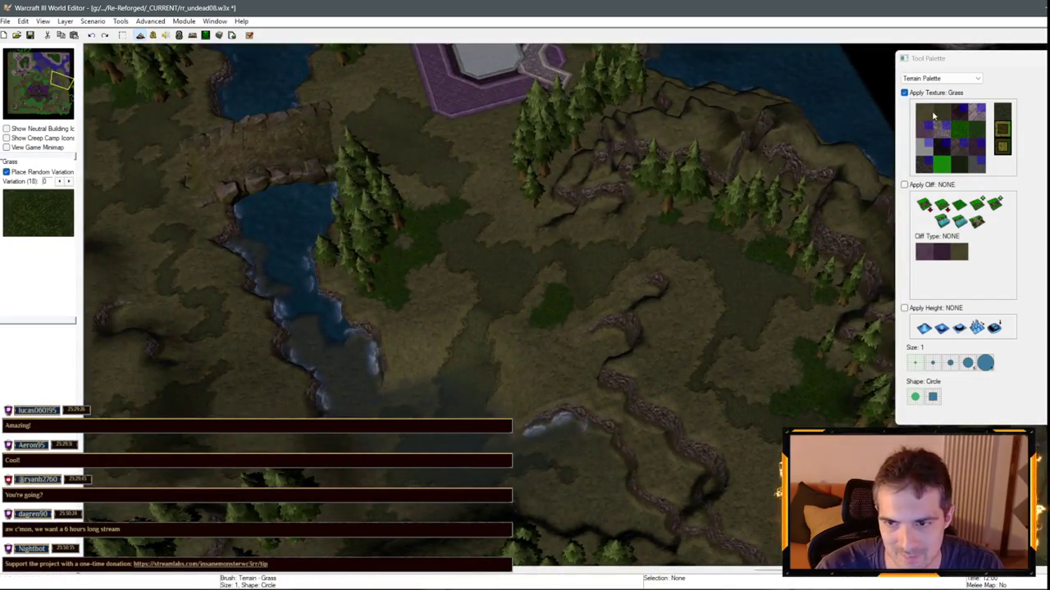
{"action": "left_click", "coordinate": [925, 114]}
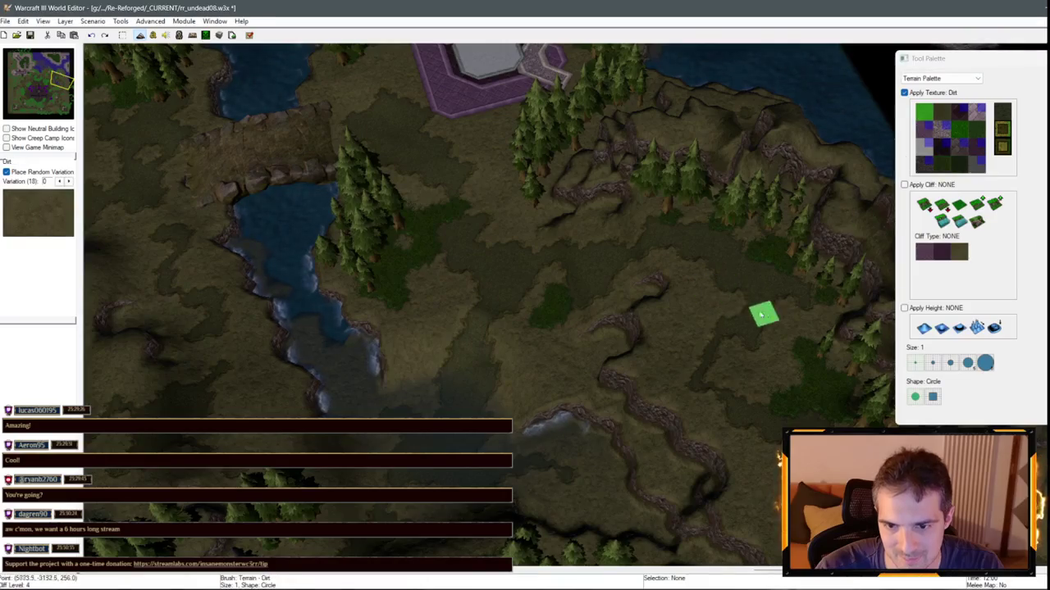
- Pan west to the bridge and square plaza and select the Grass Trim texture
{"action": "key", "text": "Up"}
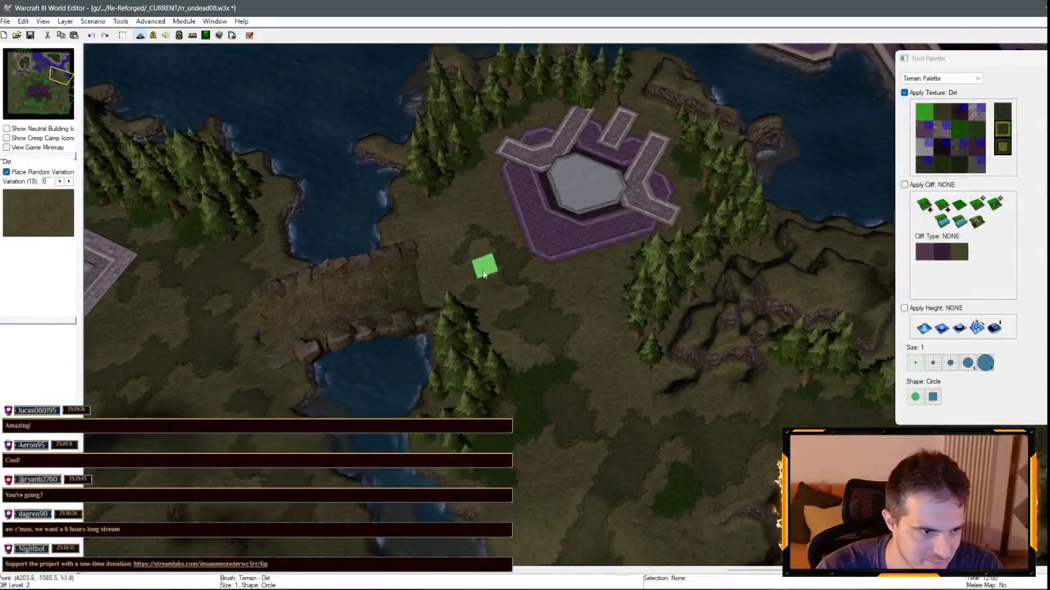
{"action": "key", "text": "Down"}
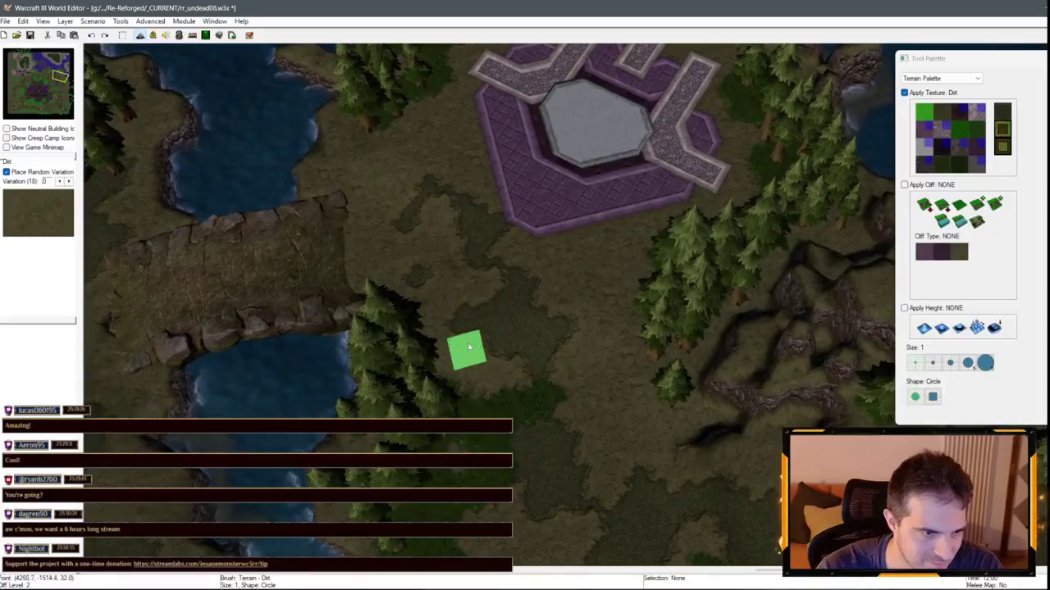
{"action": "key", "text": "Left"}
{"action": "key", "text": "Left"}
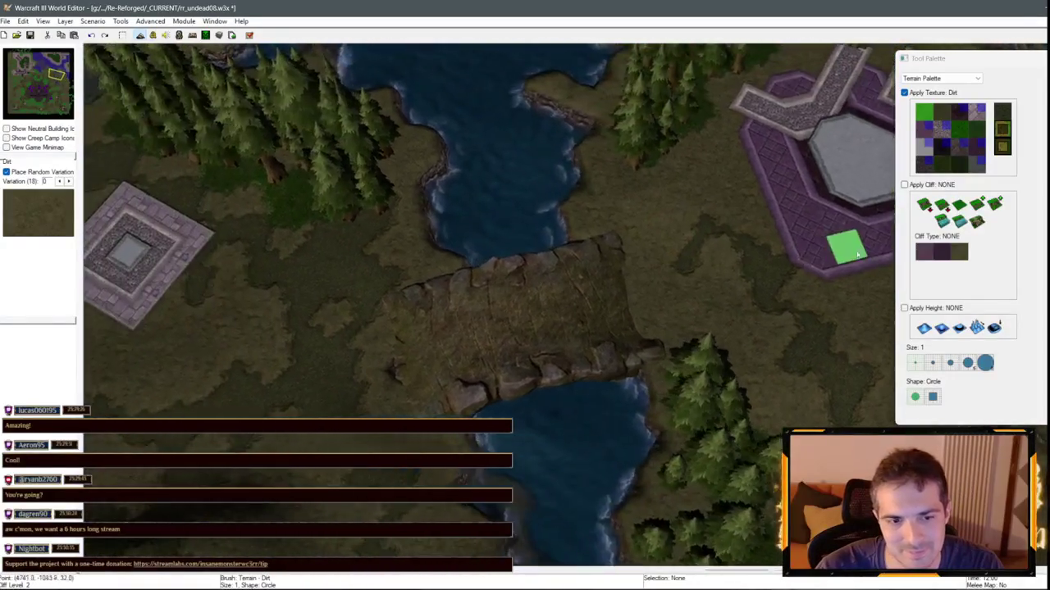
{"action": "key", "text": "Left"}
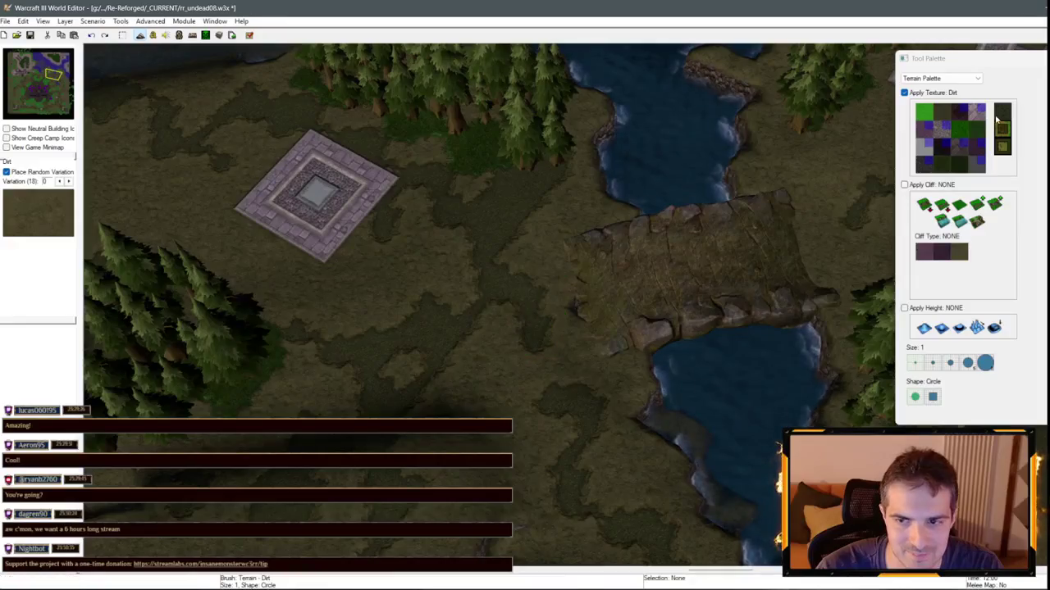
{"action": "left_click", "coordinate": [968, 133]}
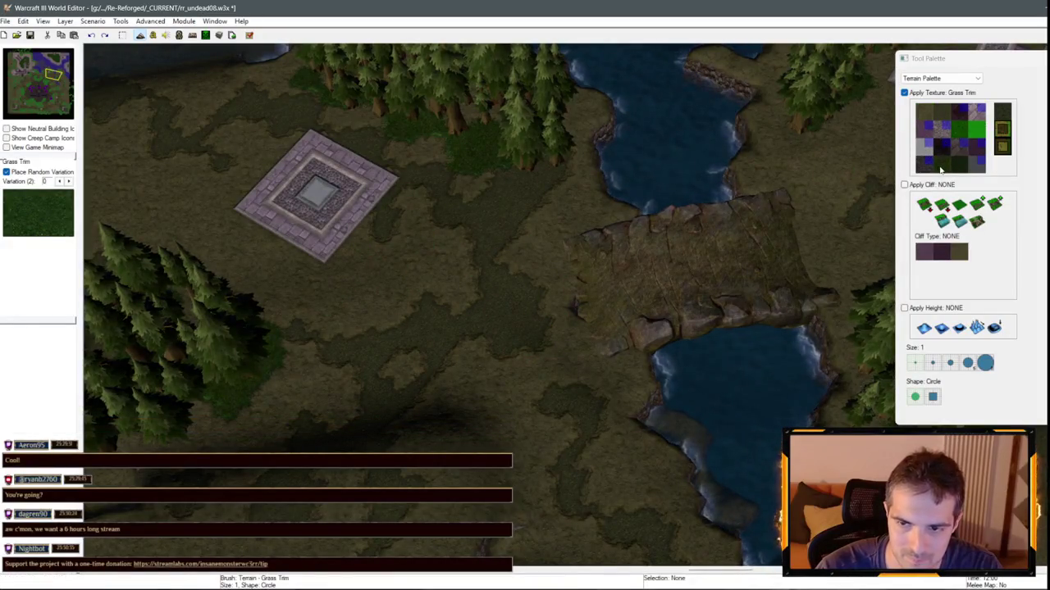
- Paint grass below and left of the plaza and along its lower-left edge
{"action": "left_click", "coordinate": [940, 166]}
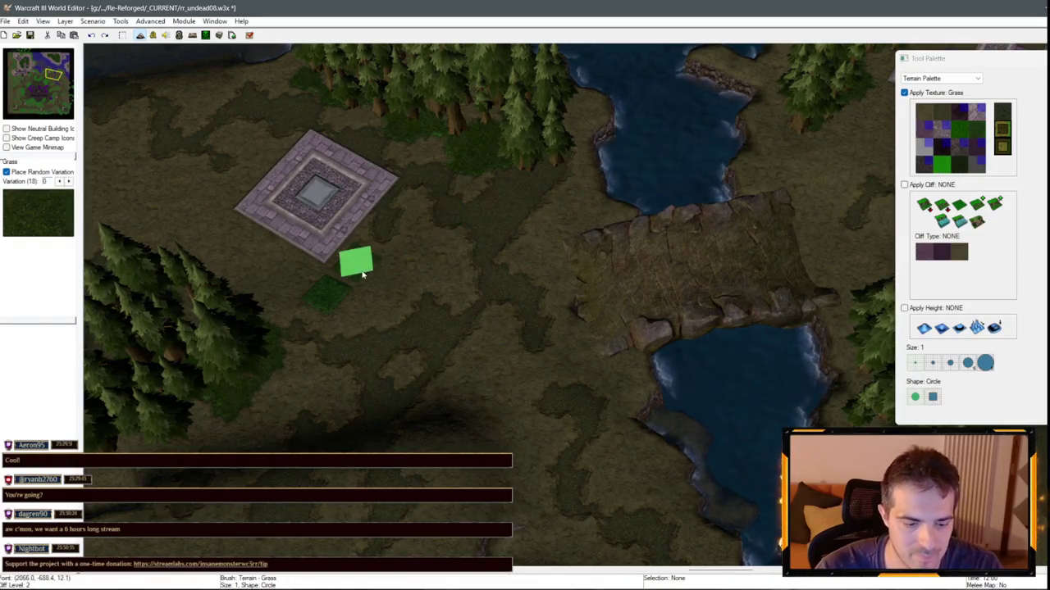
{"action": "mouse_move", "coordinate": [358, 253]}
{"action": "left_mouse_down"}
{"action": "mouse_move", "coordinate": [297, 285]}
{"action": "mouse_move", "coordinate": [214, 225]}
{"action": "left_mouse_up"}
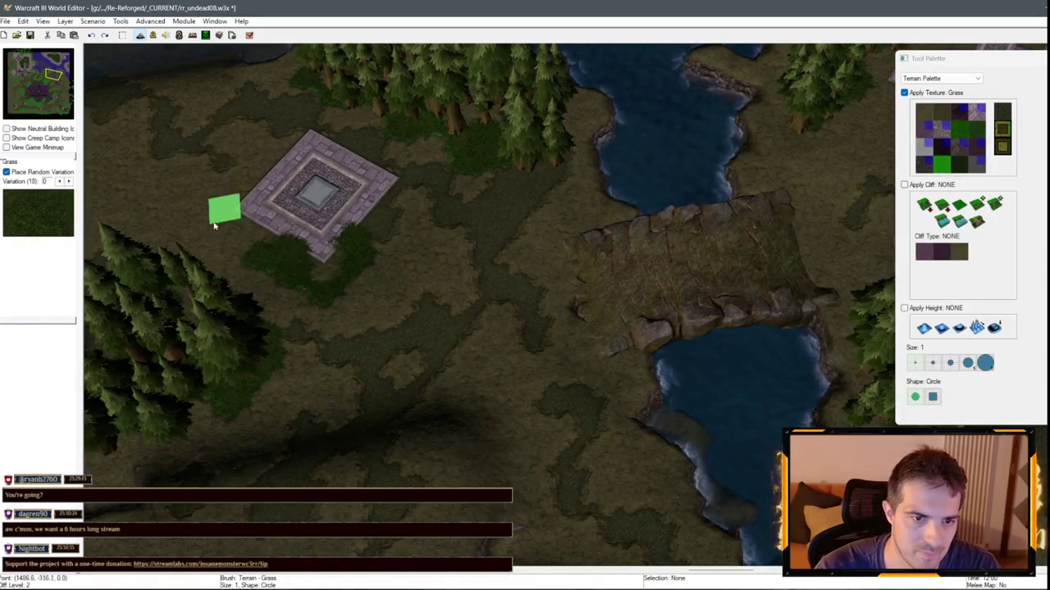
{"action": "key", "text": "Right"}
{"action": "key", "text": "Up"}
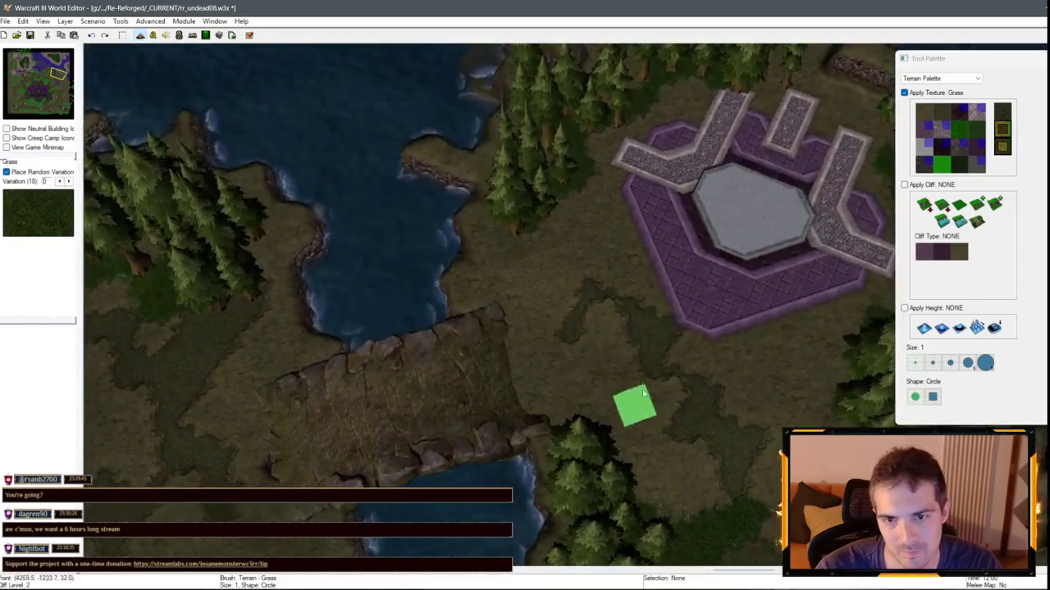
{"action": "mouse_move", "coordinate": [650, 270]}
{"action": "left_mouse_down"}
{"action": "mouse_move", "coordinate": [611, 248]}
{"action": "mouse_move", "coordinate": [630, 306]}
{"action": "mouse_move", "coordinate": [742, 351]}
{"action": "mouse_move", "coordinate": [777, 328]}
{"action": "mouse_move", "coordinate": [792, 335]}
{"action": "left_mouse_up"}
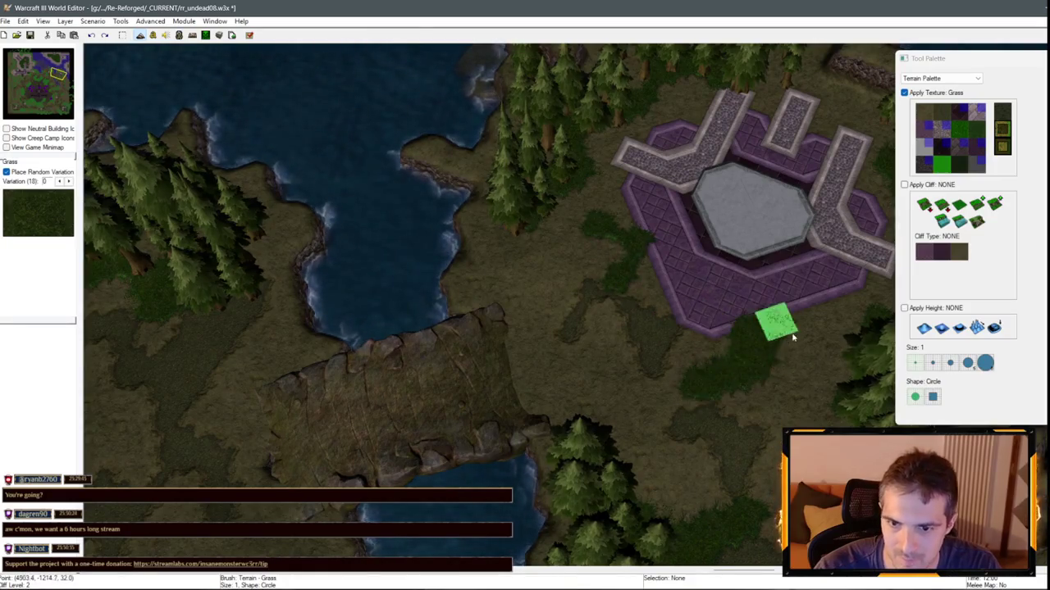
- Pan north and select the same-level Tiled Walls cliff brush
{"action": "key", "text": "Up"}
{"action": "key", "text": "Up"}
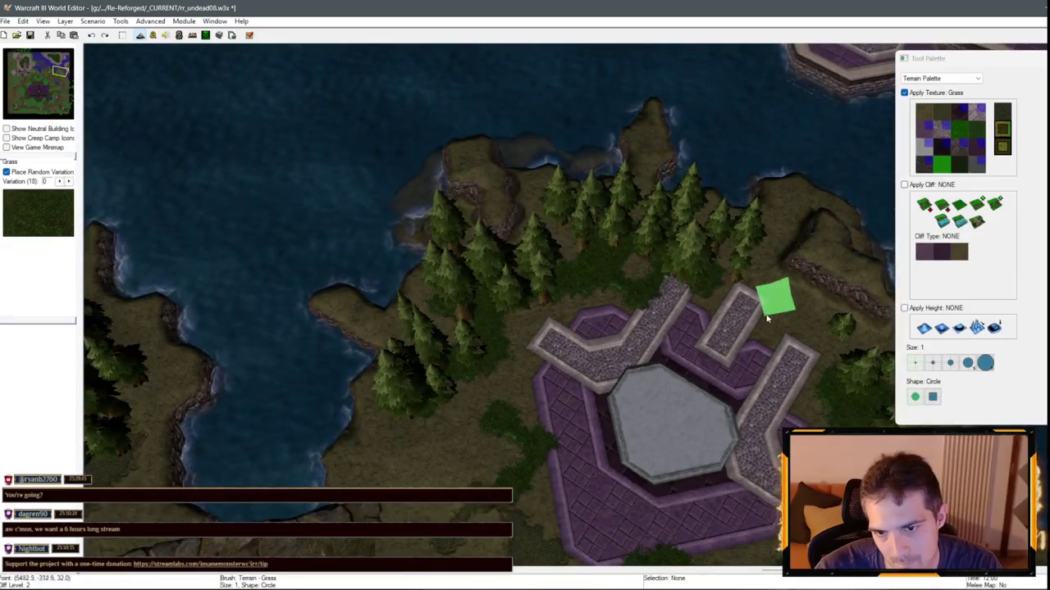
{"action": "key", "text": "Down"}
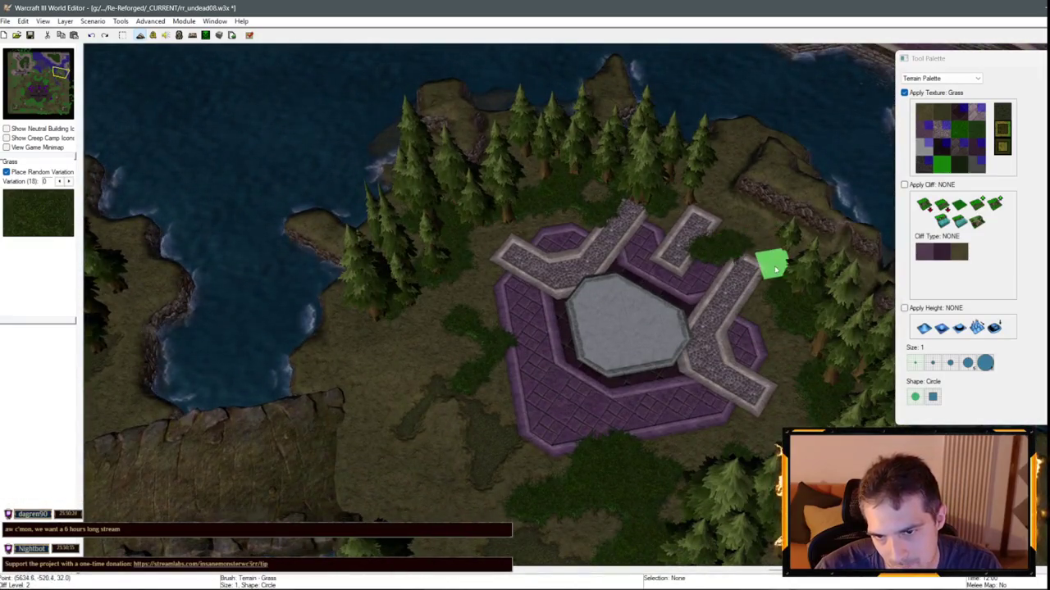
{"action": "key", "text": "Up"}
{"action": "left_click", "coordinate": [925, 205]}
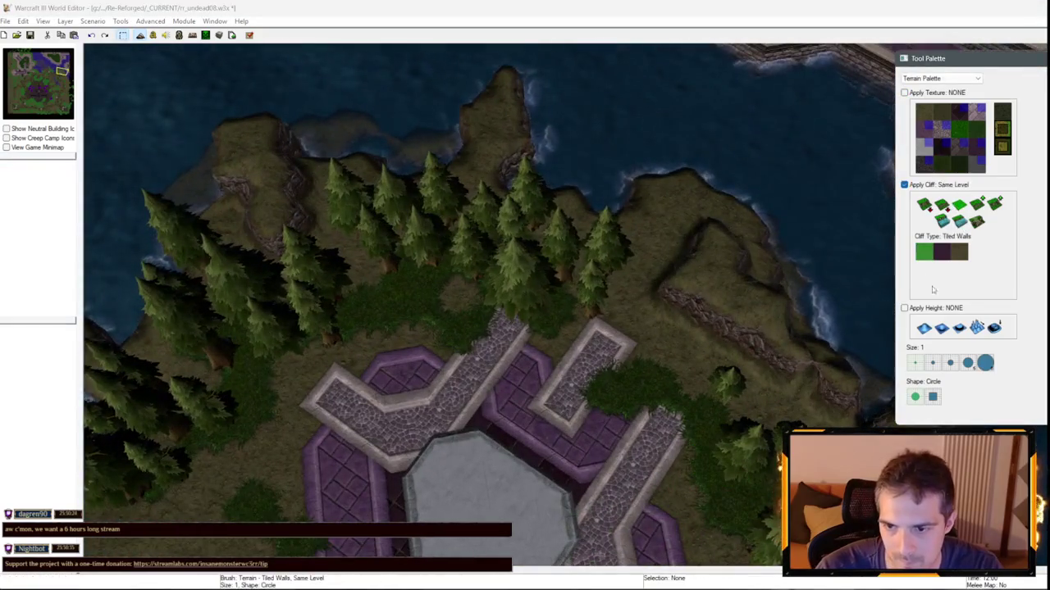
- Flatten the dirt cliff ridge north of the plaza to the same level
{"action": "mouse_move", "coordinate": [714, 328]}
{"action": "left_mouse_down"}
{"action": "mouse_move", "coordinate": [680, 328]}
{"action": "mouse_move", "coordinate": [674, 293]}
{"action": "mouse_move", "coordinate": [726, 320]}
{"action": "mouse_move", "coordinate": [759, 293]}
{"action": "left_mouse_up"}
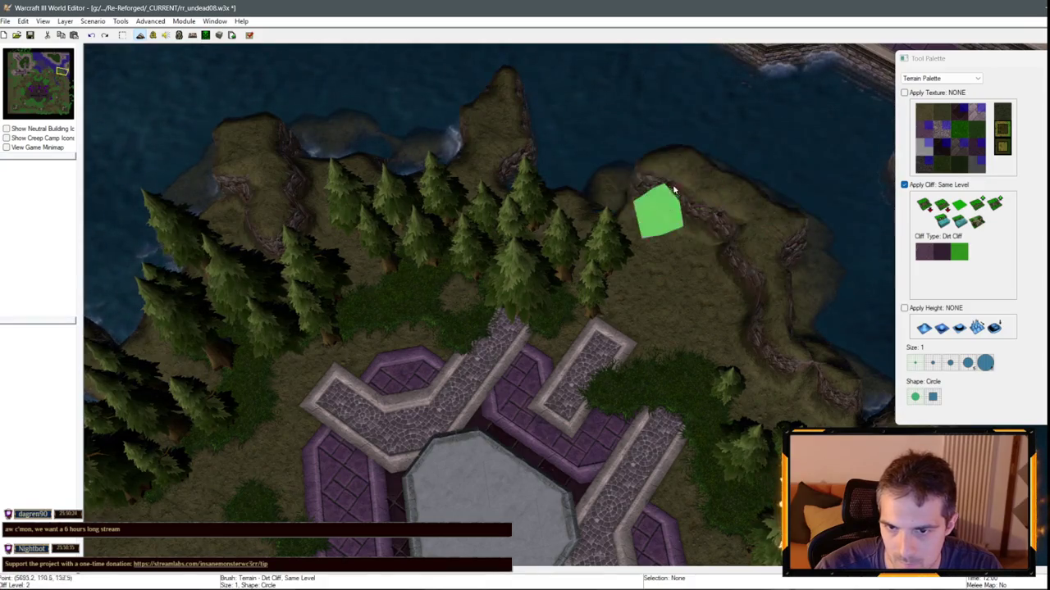
{"action": "scroll", "coordinate": [801, 296], "scroll_direction": "down", "scroll_amount": 2}
{"action": "key", "text": "Down"}
{"action": "key", "text": "Right"}
{"action": "scroll", "coordinate": [574, 234], "scroll_direction": "up", "scroll_amount": 2}
- Reframe over the purple base and set the brush to Rough Dirt with Apply Cliff off
{"action": "key", "text": "Left"}
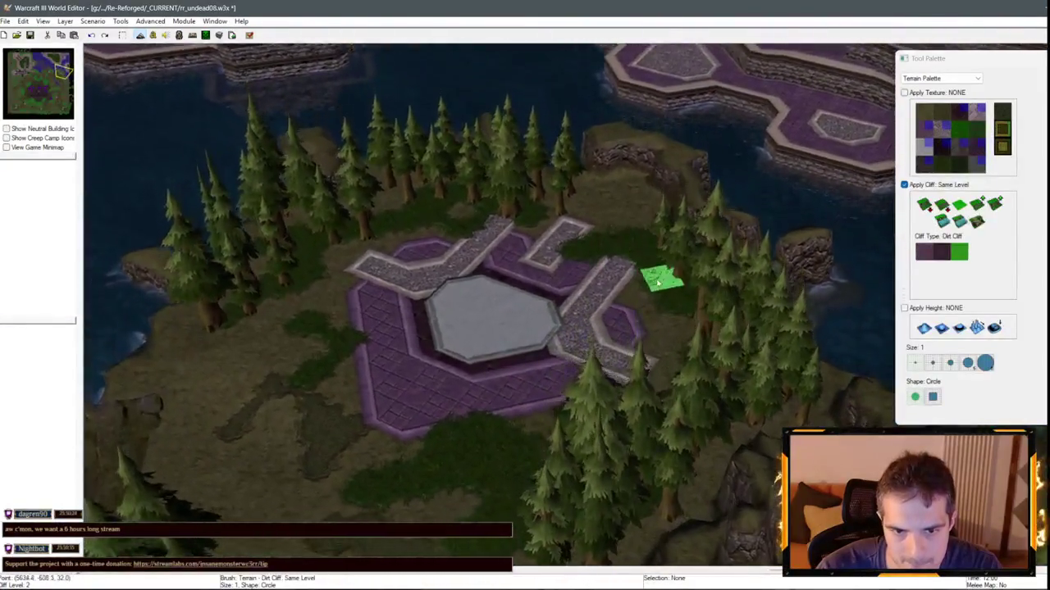
{"action": "scroll", "coordinate": [658, 281], "scroll_direction": "down", "scroll_amount": 2}
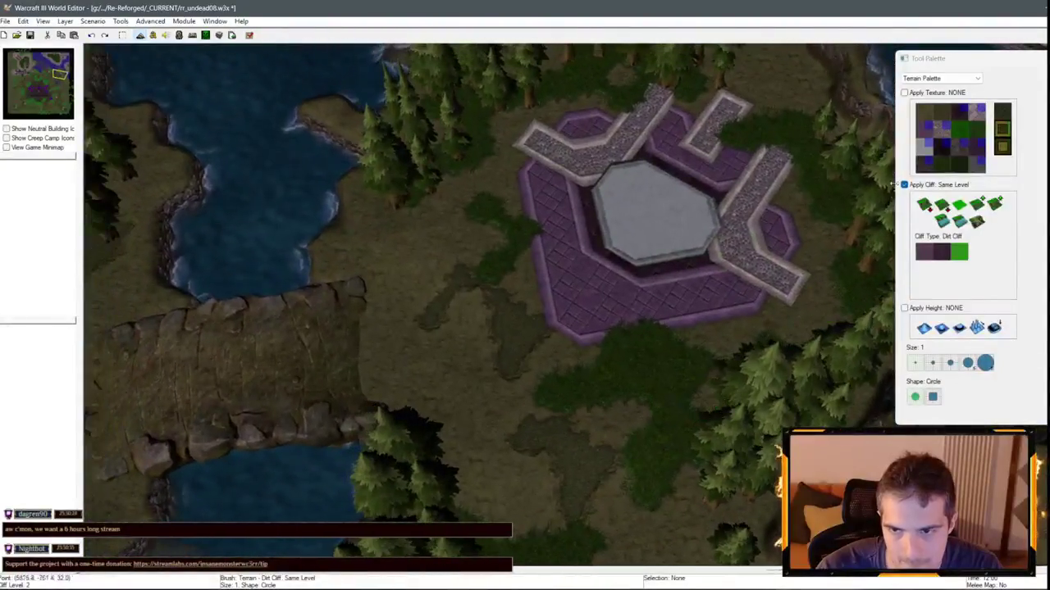
{"action": "left_click", "coordinate": [941, 112]}
{"action": "left_click", "coordinate": [932, 187]}
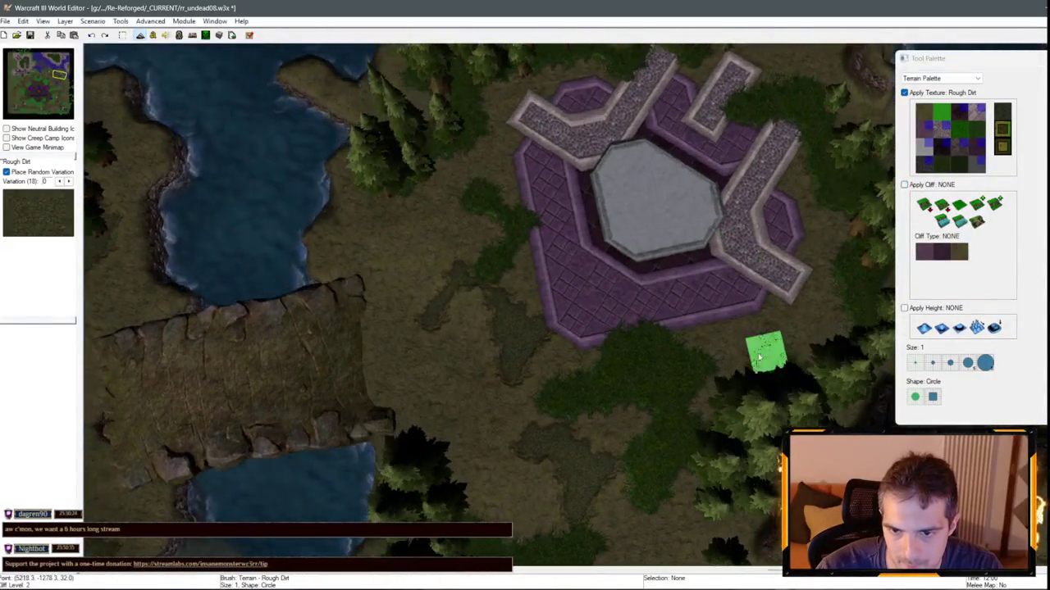
- Bring the ground south of the base into view and paint it with plain Dirt
{"action": "mouse_move", "coordinate": [490, 448]}
{"action": "left_mouse_down"}
{"action": "mouse_move", "coordinate": [536, 279]}
{"action": "mouse_move", "coordinate": [614, 151]}
{"action": "mouse_move", "coordinate": [500, 323]}
{"action": "mouse_move", "coordinate": [990, 88]}
{"action": "left_mouse_up"}
{"action": "left_click", "coordinate": [923, 112]}
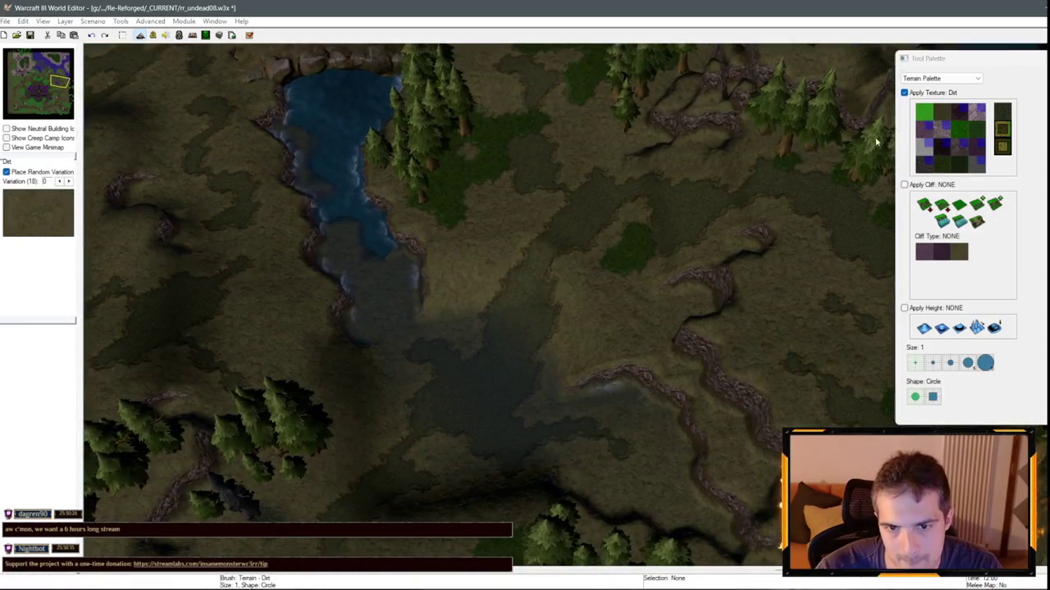
{"action": "scroll", "coordinate": [476, 297], "scroll_direction": "up", "scroll_amount": 2}
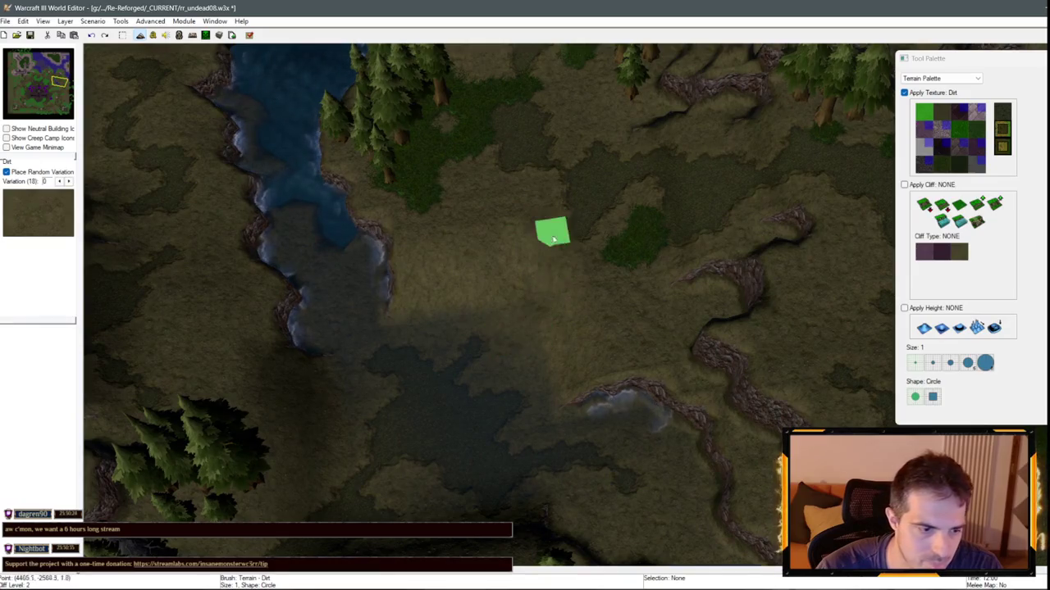
{"action": "left_click_drag", "start_coordinate": [443, 330], "coordinate": [680, 335]}
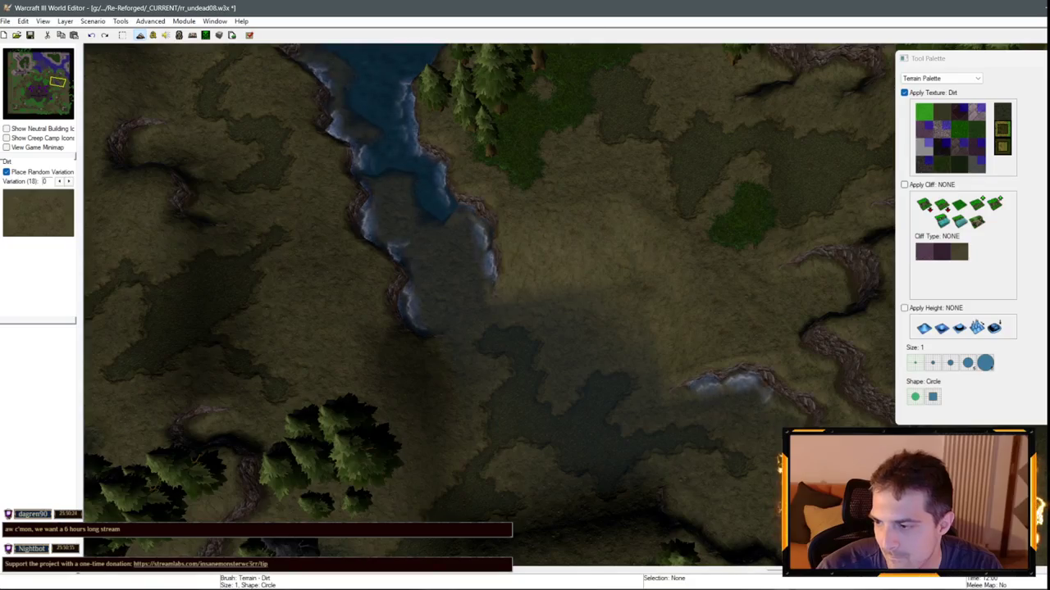
- Add Rough Dirt beside the southern stream, then select the Grass texture
{"action": "left_click", "coordinate": [941, 113]}
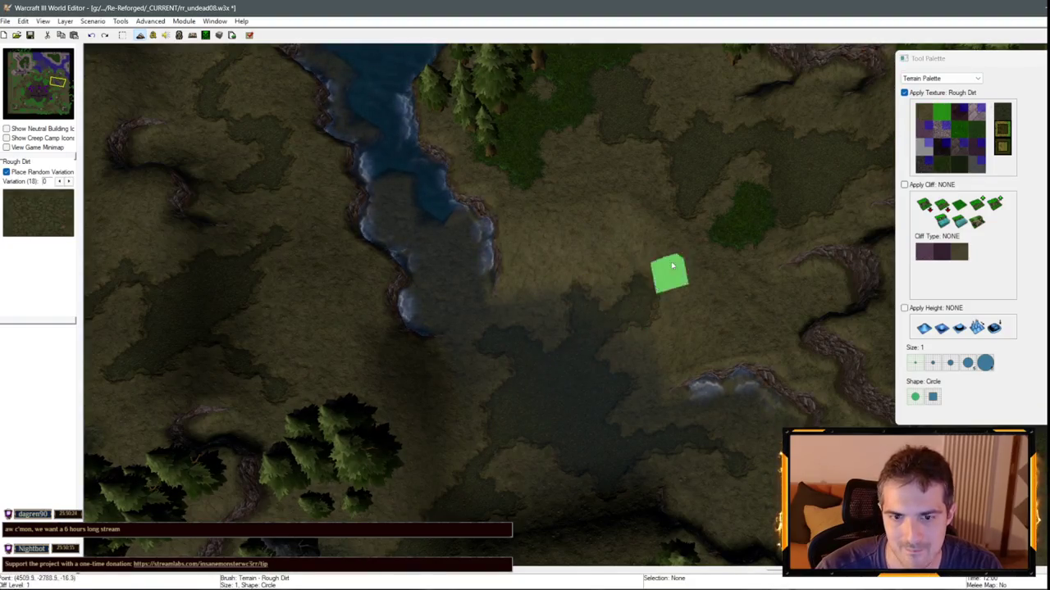
{"action": "scroll", "coordinate": [522, 223], "scroll_direction": "up", "scroll_amount": 5}
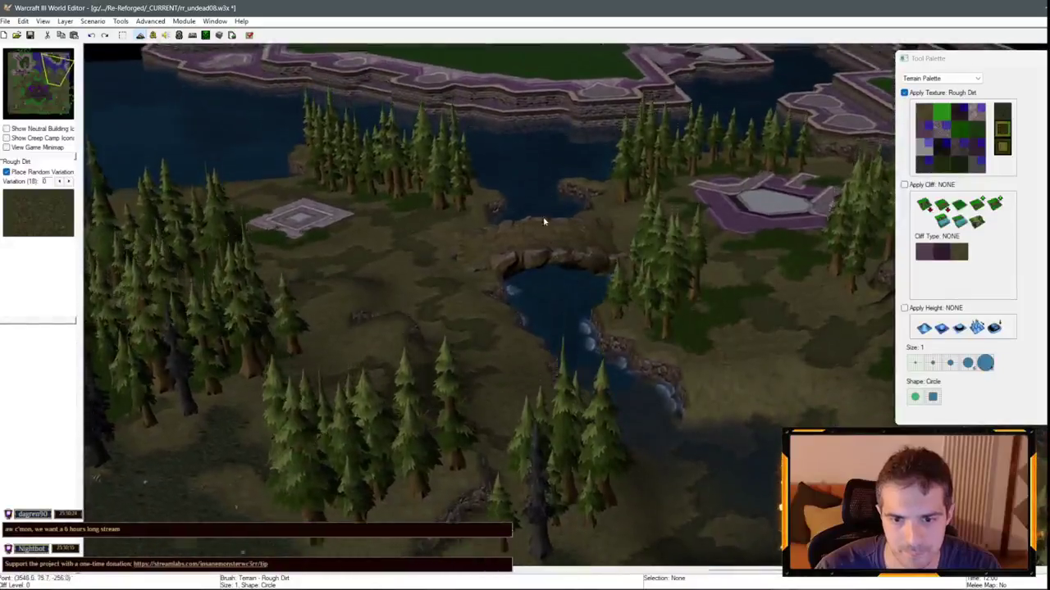
{"action": "scroll", "coordinate": [625, 422], "scroll_direction": "down", "scroll_amount": 3}
{"action": "scroll", "coordinate": [515, 292], "scroll_direction": "up", "scroll_amount": 3}
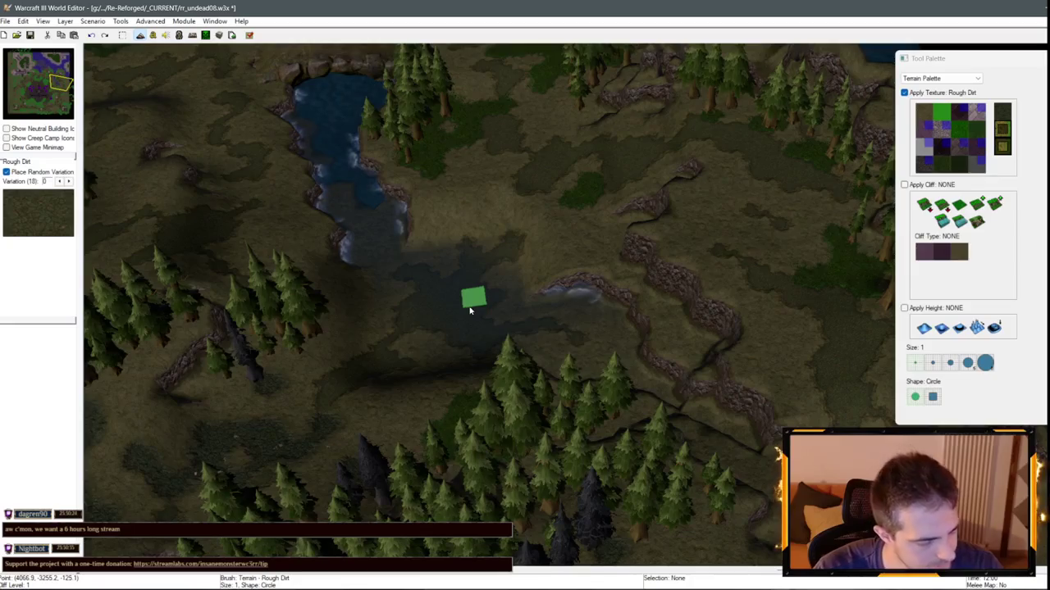
{"action": "scroll", "coordinate": [651, 312], "scroll_direction": "down", "scroll_amount": 3}
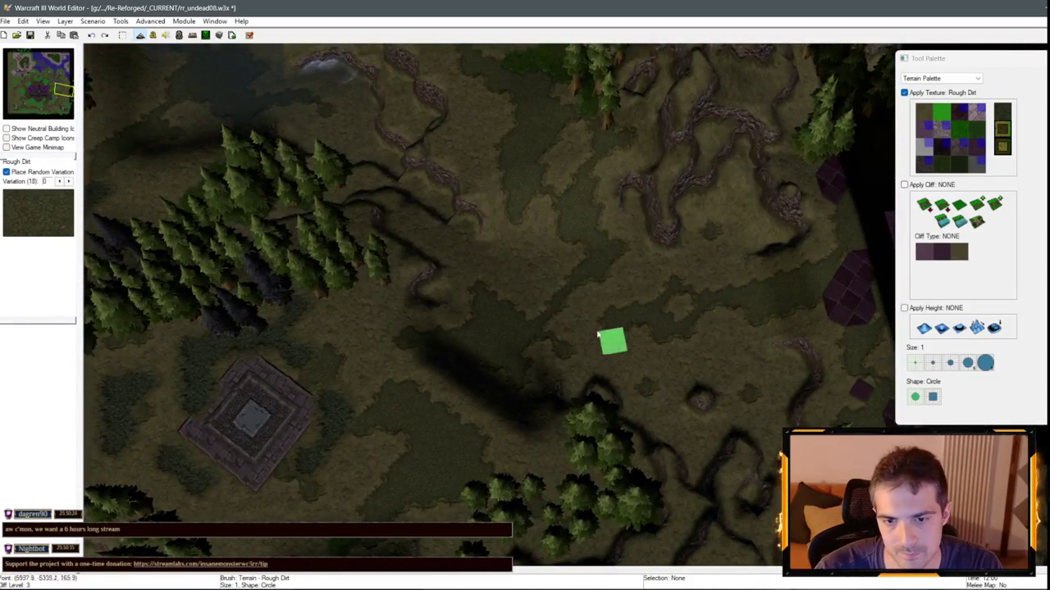
{"action": "left_click", "coordinate": [942, 166]}
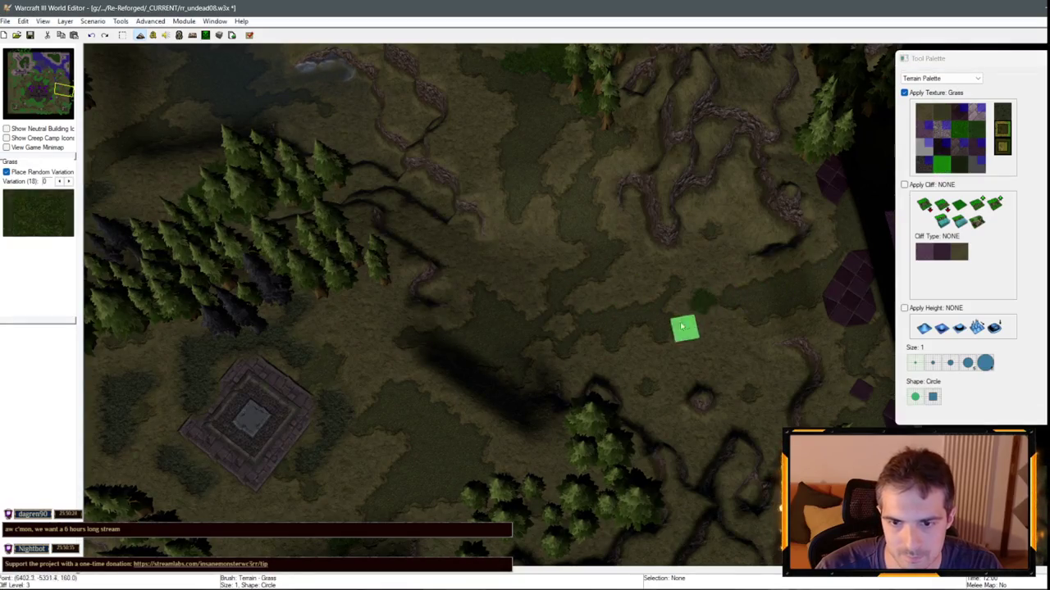
- Paint grass patches on the open ground east of the stone platform
{"action": "left_click_drag", "start_coordinate": [684, 325], "coordinate": [517, 288]}
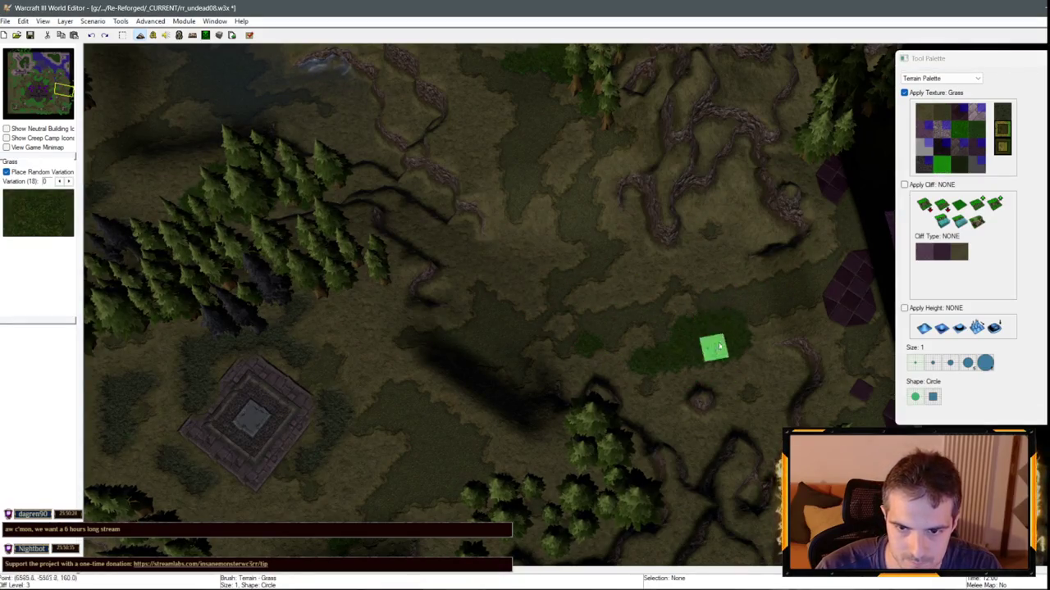
{"action": "scroll", "coordinate": [722, 214], "scroll_direction": "up", "scroll_amount": 2}
{"action": "scroll", "coordinate": [692, 216], "scroll_direction": "up", "scroll_amount": 3}
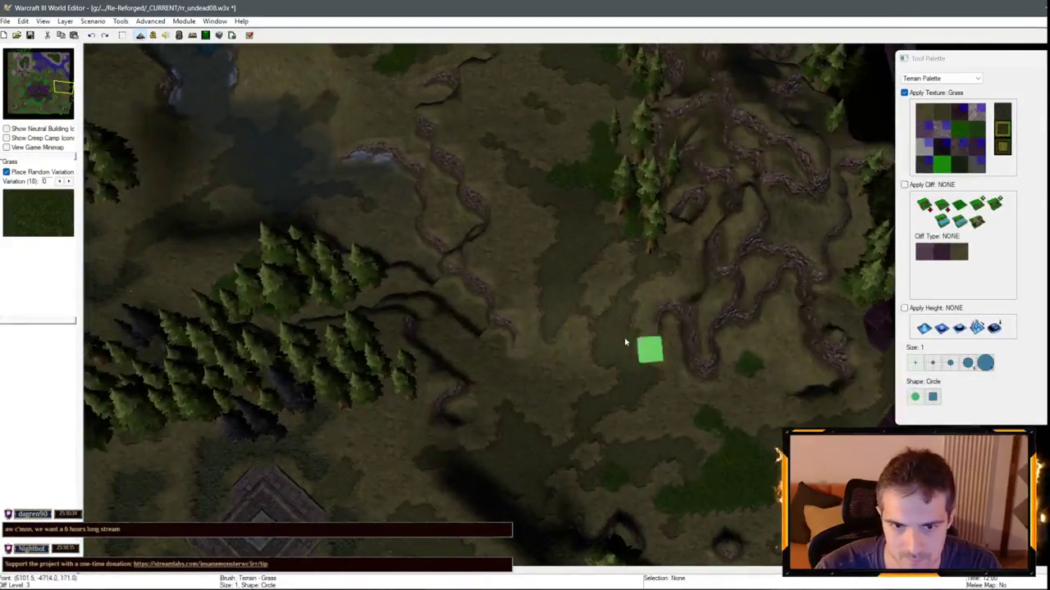
{"action": "key", "text": "Down"}
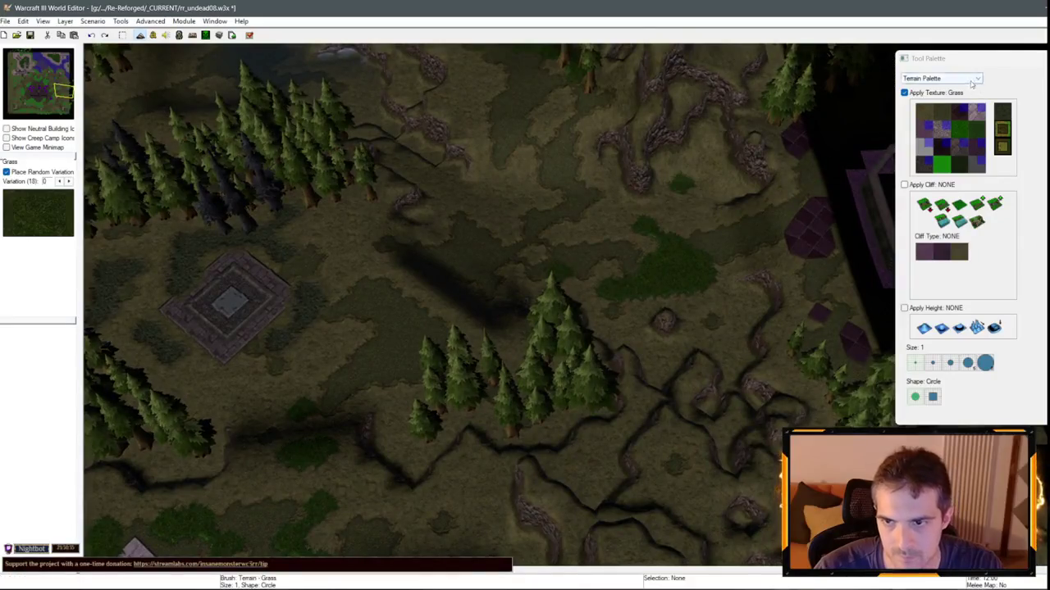
- Select and delete three Dalaran Ruins Tree Walls using the Doodad Palette
{"action": "left_click", "coordinate": [971, 79]}
{"action": "left_click", "coordinate": [943, 96]}
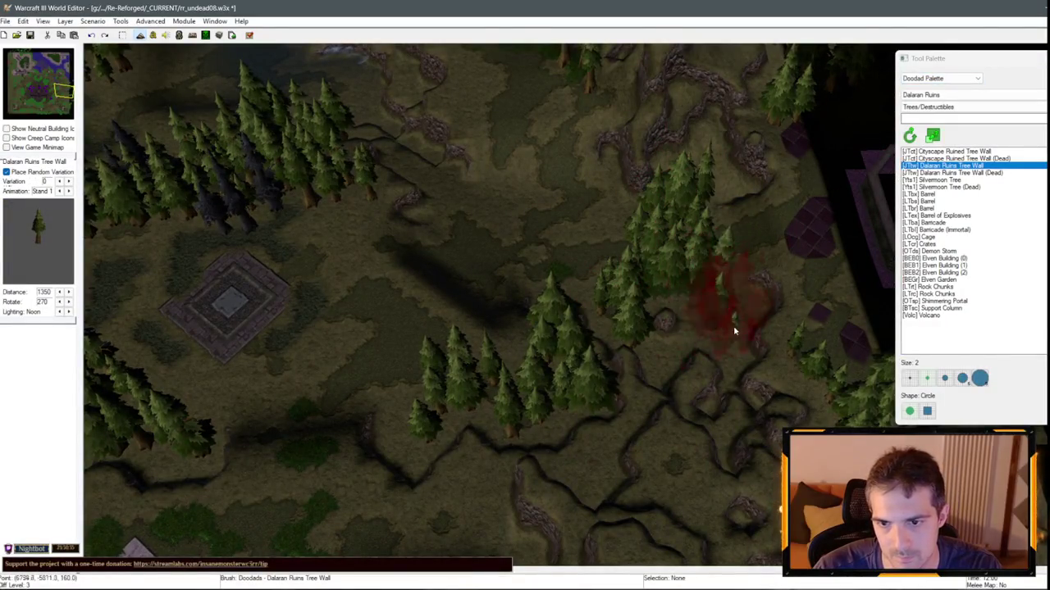
{"action": "scroll", "coordinate": [733, 328], "scroll_direction": "up", "scroll_amount": 3}
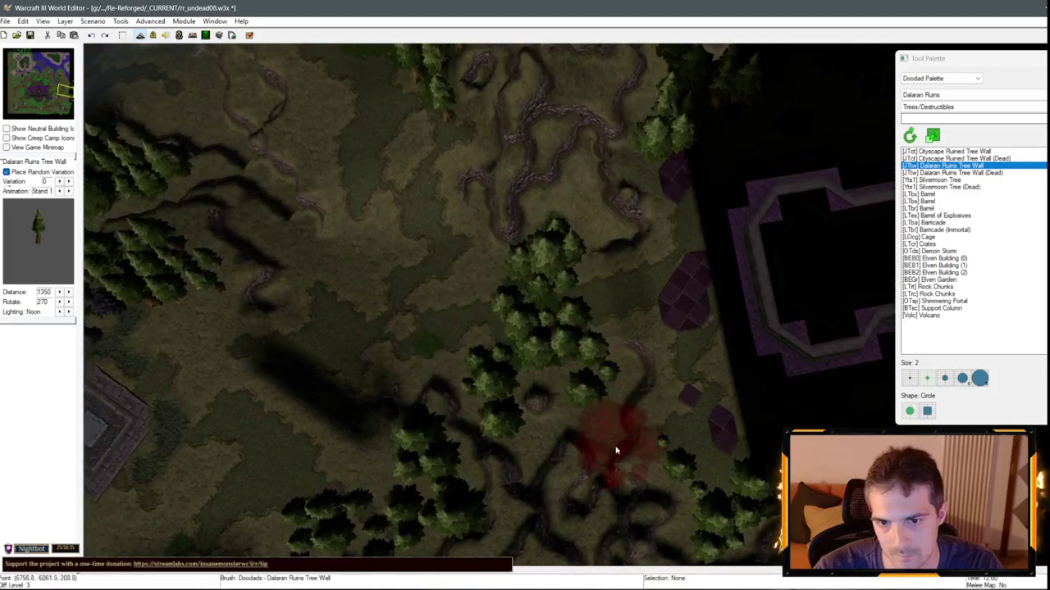
{"action": "right_click", "coordinate": [616, 450]}
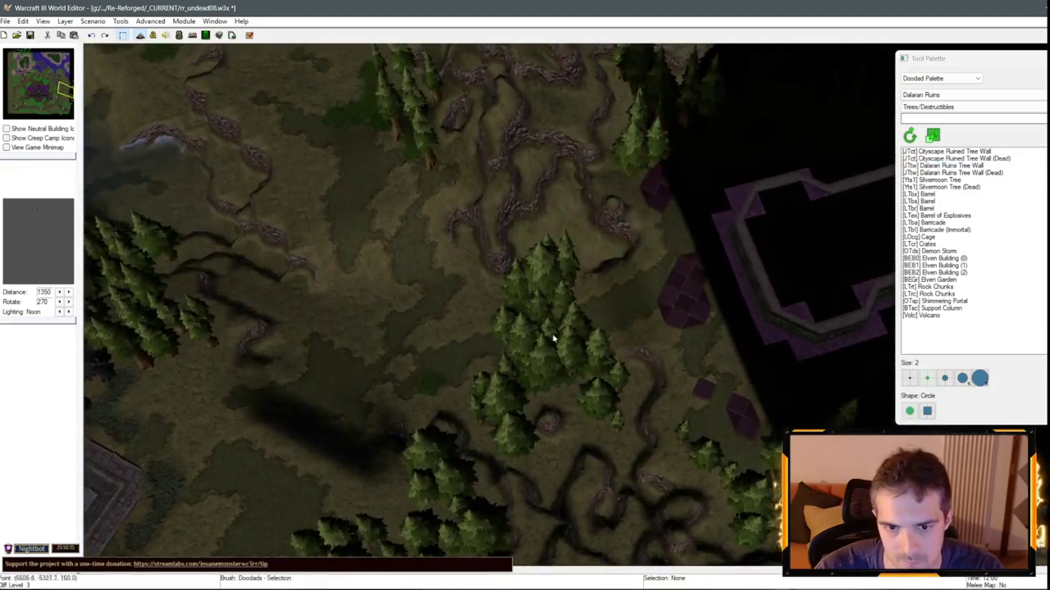
{"action": "left_click", "coordinate": [458, 330]}
{"action": "key", "text": "Delete"}
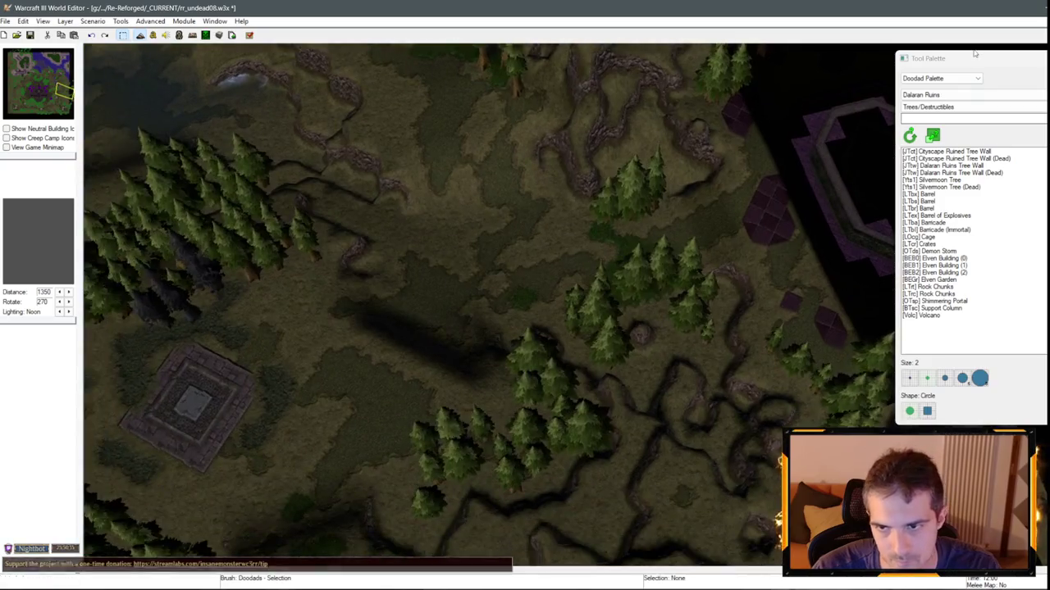
- Back in the Terrain Palette, spread Blight around the purple base
{"action": "left_click", "coordinate": [942, 78]}
{"action": "left_click", "coordinate": [926, 86]}
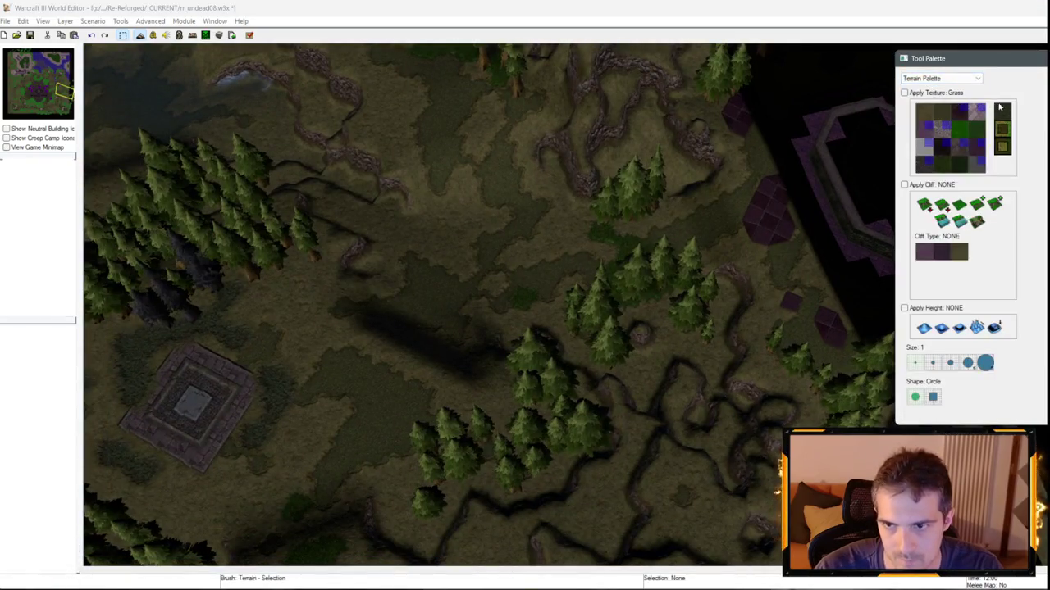
{"action": "left_click", "coordinate": [1001, 111]}
{"action": "mouse_move", "coordinate": [625, 246]}
{"action": "left_mouse_down"}
{"action": "mouse_move", "coordinate": [620, 341]}
{"action": "mouse_move", "coordinate": [567, 229]}
{"action": "mouse_move", "coordinate": [410, 304]}
{"action": "mouse_move", "coordinate": [644, 246]}
{"action": "mouse_move", "coordinate": [757, 237]}
{"action": "mouse_move", "coordinate": [757, 223]}
{"action": "mouse_move", "coordinate": [602, 351]}
{"action": "mouse_move", "coordinate": [555, 324]}
{"action": "mouse_move", "coordinate": [563, 265]}
{"action": "mouse_move", "coordinate": [608, 339]}
{"action": "left_mouse_up"}
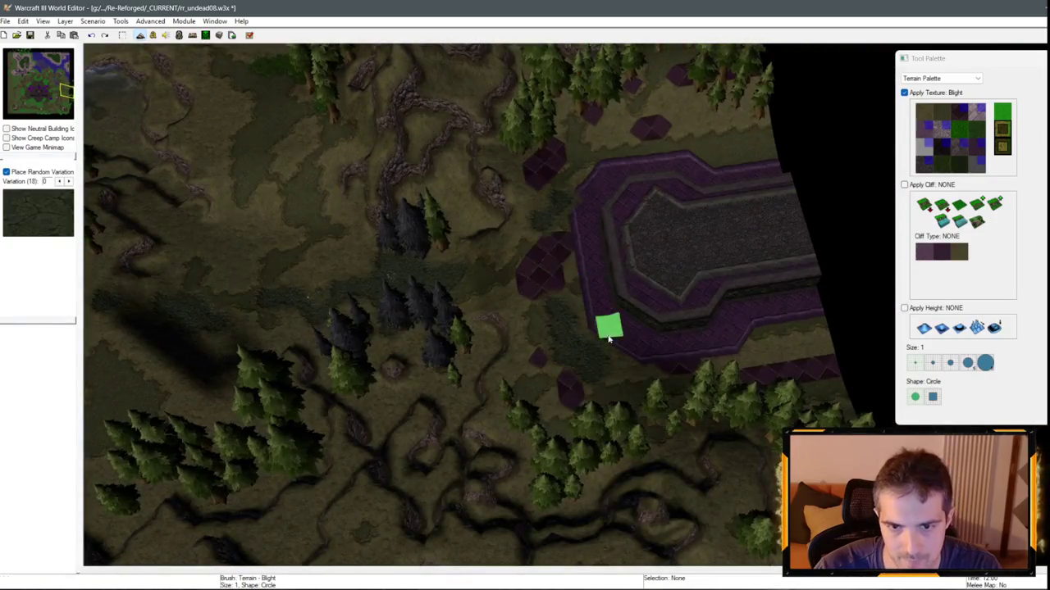
- Undo two blight strokes and repaint a blight strip across the grass near the forest
{"action": "key", "text": "ctrl+z"}
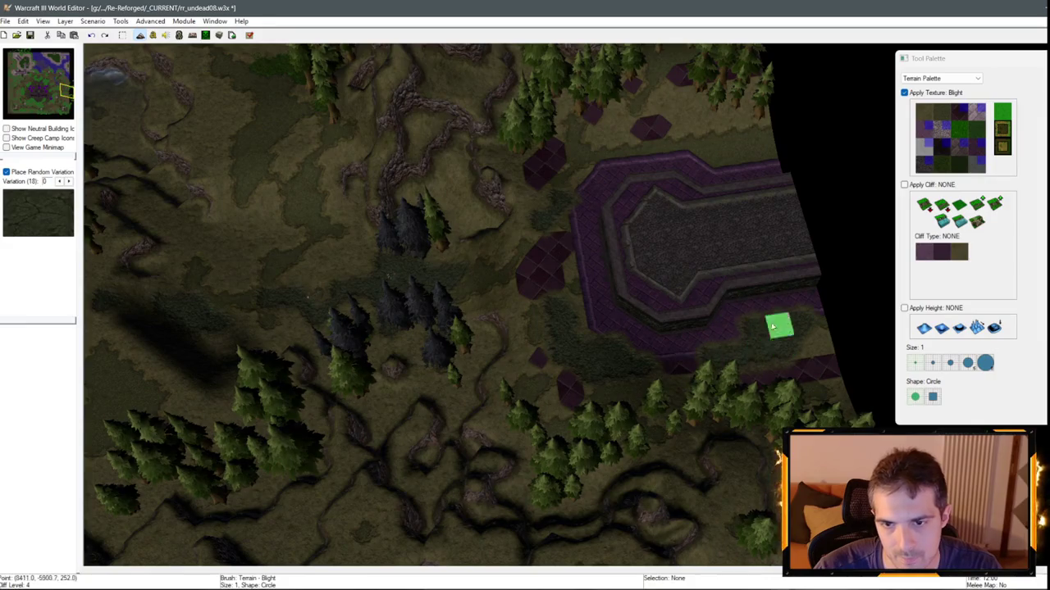
{"action": "key", "text": "ctrl+z"}
{"action": "key", "text": "Left"}
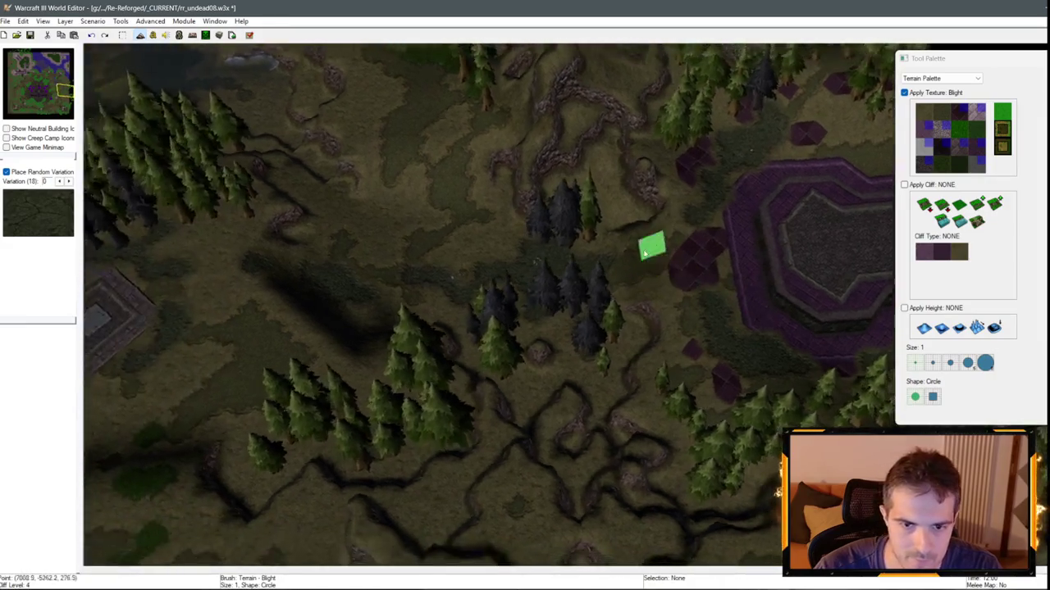
{"action": "scroll", "coordinate": [481, 247], "scroll_direction": "up", "scroll_amount": 2}
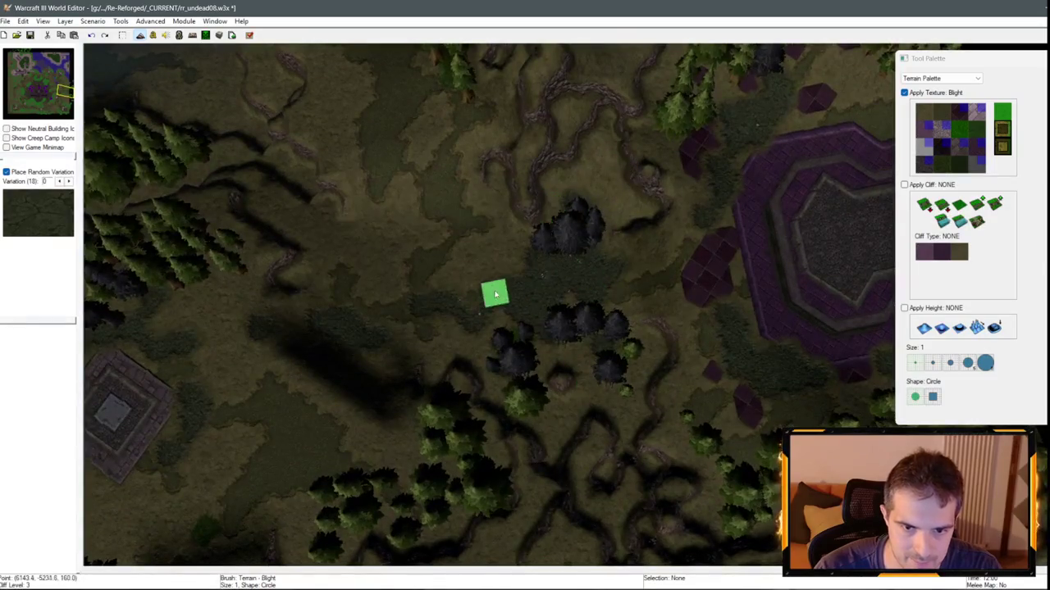
{"action": "key", "text": "Left"}
{"action": "scroll", "coordinate": [651, 349], "scroll_direction": "up", "scroll_amount": 2}
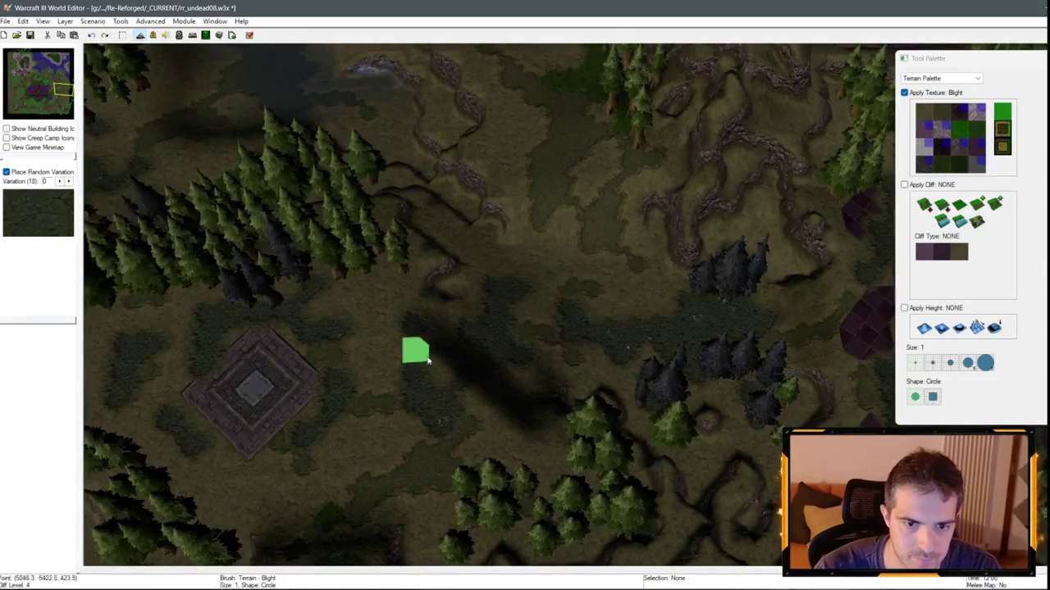
{"action": "mouse_move", "coordinate": [405, 420]}
{"action": "left_mouse_down"}
{"action": "mouse_move", "coordinate": [441, 424]}
{"action": "mouse_move", "coordinate": [562, 218]}
{"action": "mouse_move", "coordinate": [642, 306]}
{"action": "left_mouse_up"}
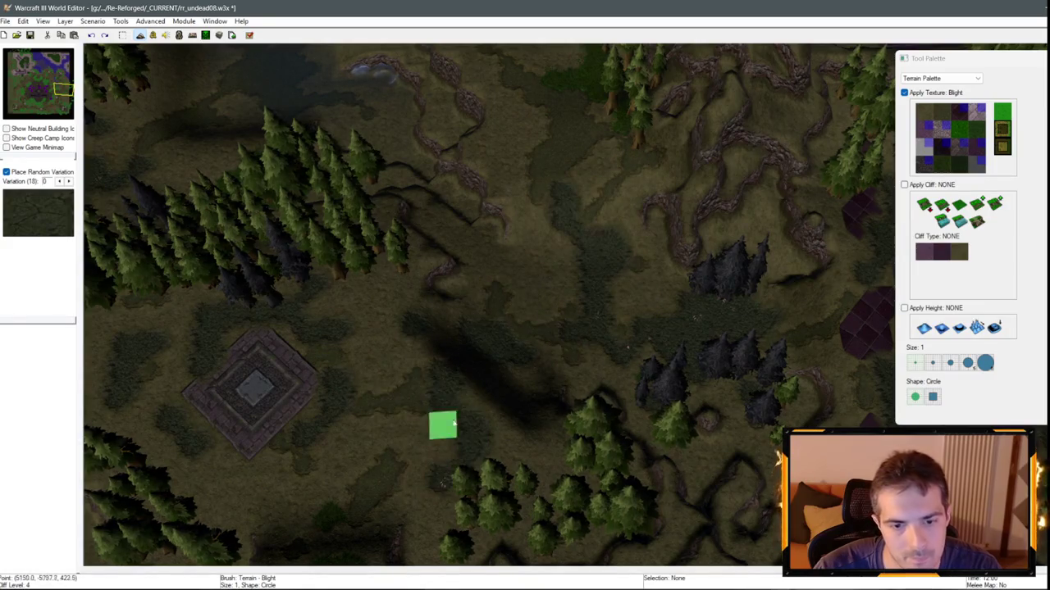
- Save the rr_undead08 map with Ctrl+S
{"action": "key", "text": "Down"}
{"action": "key", "text": "Left"}
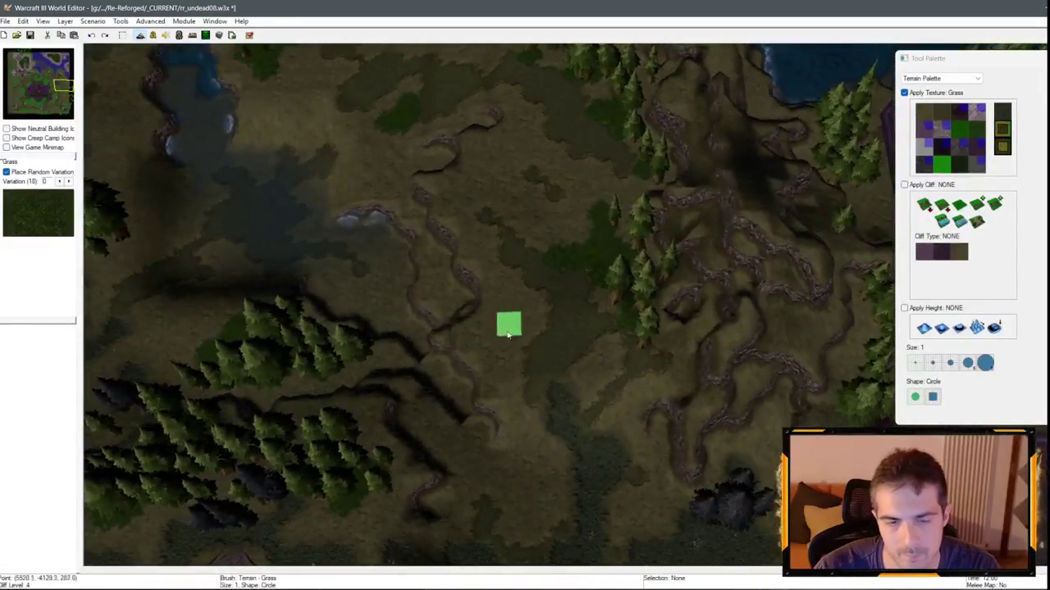
{"action": "key", "text": "ctrl+s"}
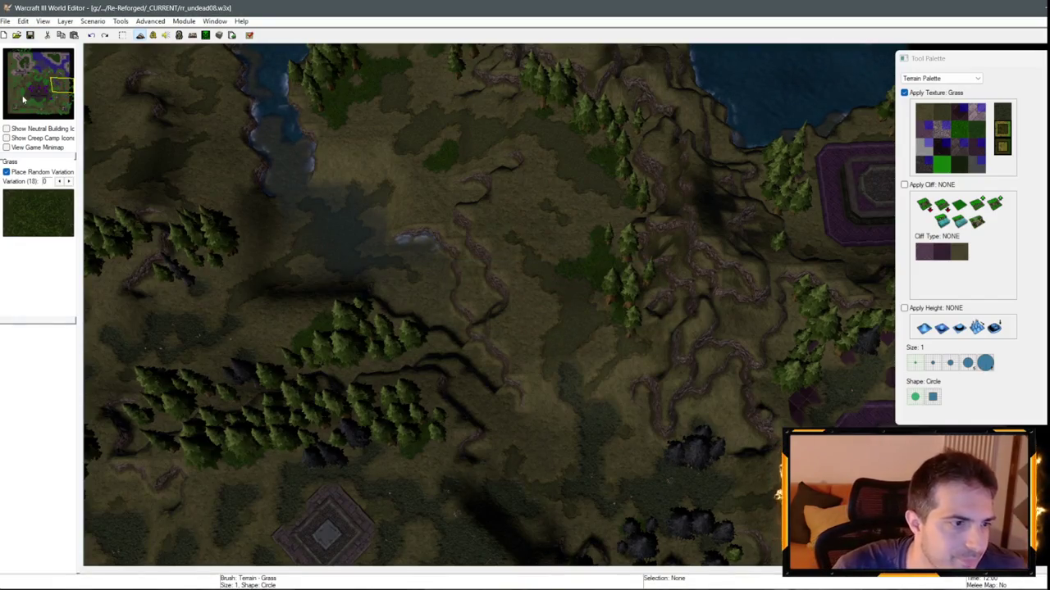
- Test-play the map and continue past the Chapter Eight, Under the Burning Sky loading screen
{"action": "left_click", "coordinate": [249, 37]}
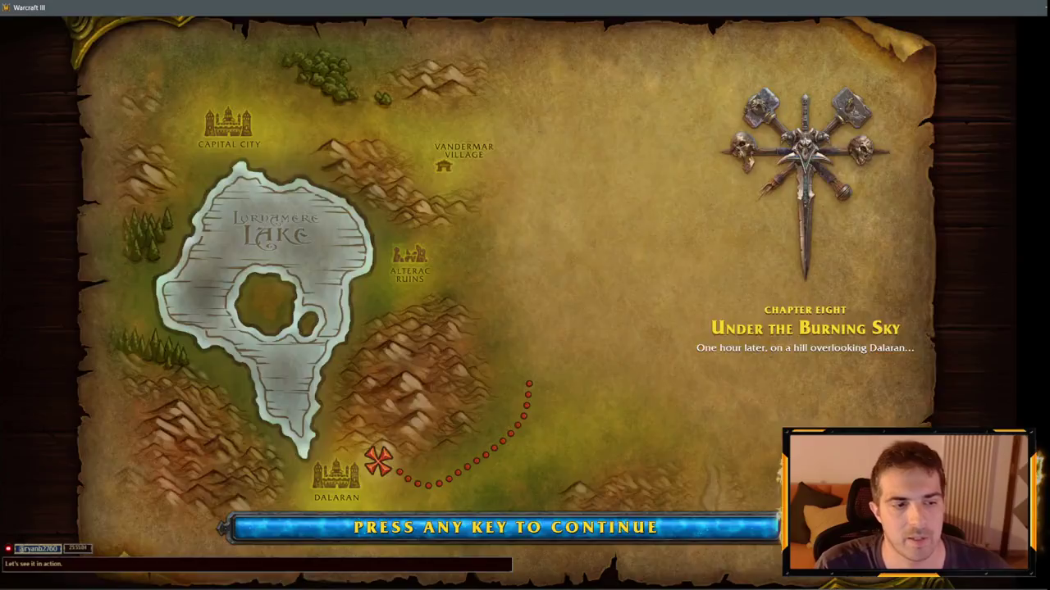
{"action": "key", "text": "space"}
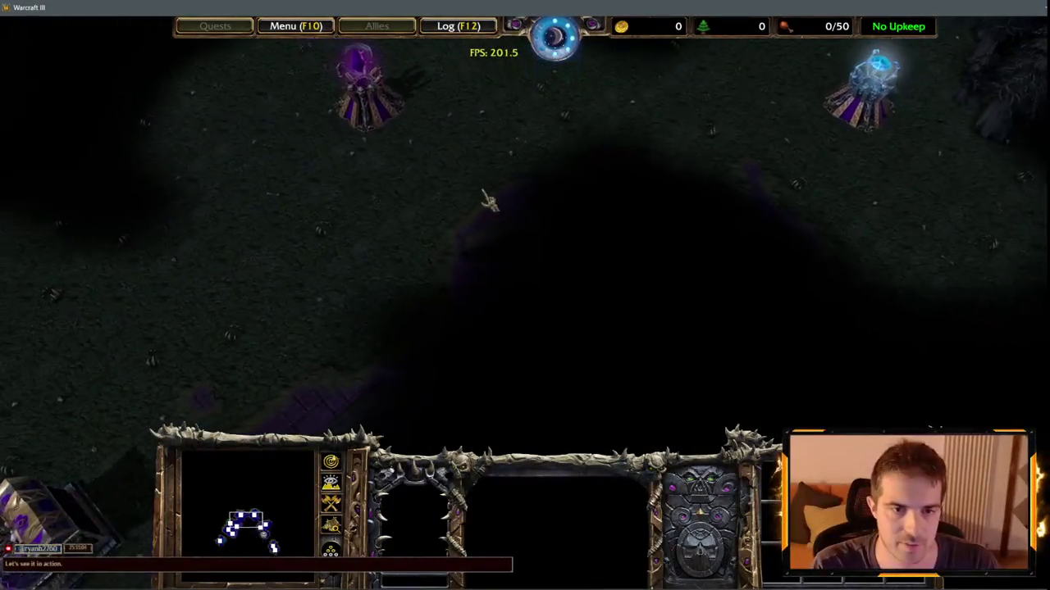
- Enter the iseedeadpeople reveal-map cheat in chat and move the camera north to the courtyard
{"action": "key", "text": "Return"}
{"action": "type", "text": "iseedea"}
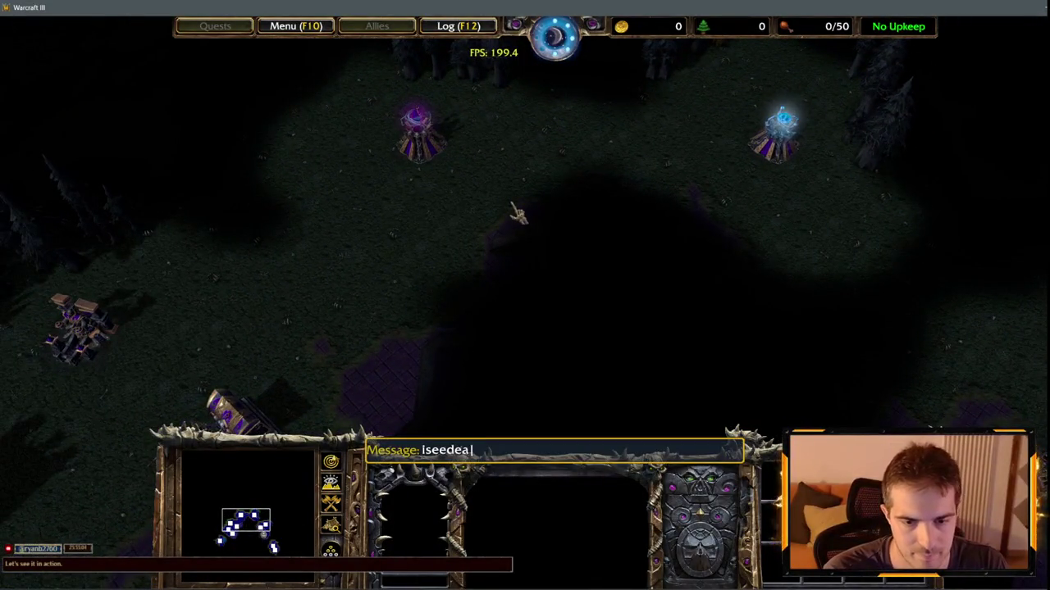
{"action": "type", "text": "le"}
{"action": "key", "text": "Return"}
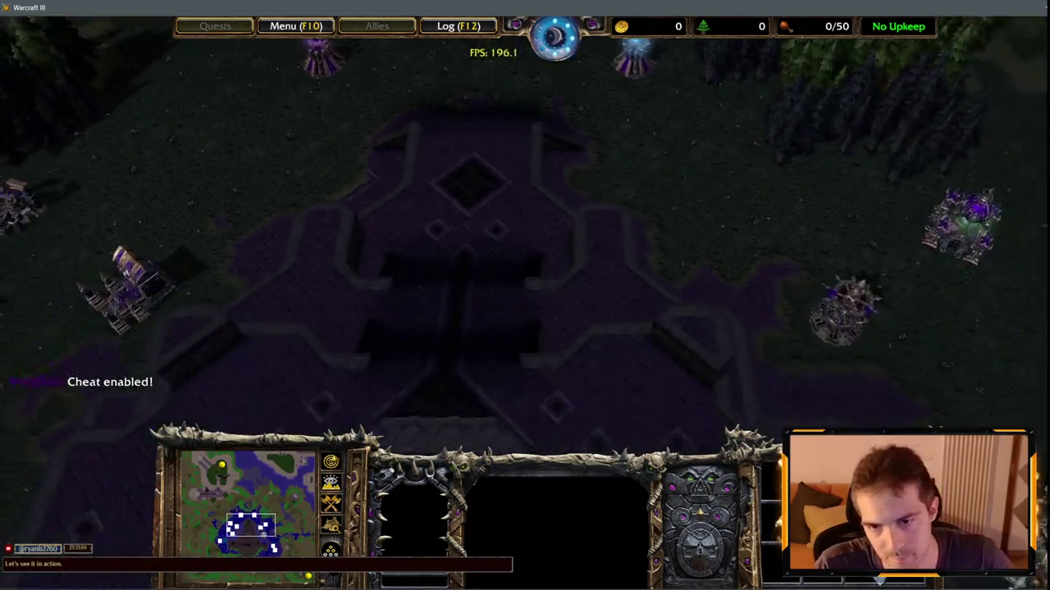
{"action": "mouse_move", "coordinate": [253, 526]}
{"action": "left_mouse_down"}
{"action": "mouse_move", "coordinate": [230, 484]}
{"action": "mouse_move", "coordinate": [288, 502]}
{"action": "mouse_move", "coordinate": [258, 513]}
{"action": "mouse_move", "coordinate": [218, 494]}
{"action": "mouse_move", "coordinate": [219, 517]}
{"action": "mouse_move", "coordinate": [228, 508]}
{"action": "mouse_move", "coordinate": [212, 578]}
{"action": "mouse_move", "coordinate": [219, 548]}
{"action": "mouse_move", "coordinate": [231, 547]}
{"action": "mouse_move", "coordinate": [275, 548]}
{"action": "mouse_move", "coordinate": [277, 578]}
{"action": "mouse_move", "coordinate": [274, 544]}
{"action": "mouse_move", "coordinate": [300, 512]}
{"action": "mouse_move", "coordinate": [295, 497]}
{"action": "mouse_move", "coordinate": [269, 493]}
{"action": "mouse_move", "coordinate": [285, 479]}
{"action": "mouse_move", "coordinate": [252, 510]}
{"action": "mouse_move", "coordinate": [229, 513]}
{"action": "mouse_move", "coordinate": [220, 537]}
{"action": "mouse_move", "coordinate": [244, 534]}
{"action": "mouse_move", "coordinate": [208, 537]}
{"action": "mouse_move", "coordinate": [207, 515]}
{"action": "mouse_move", "coordinate": [231, 525]}
{"action": "mouse_move", "coordinate": [229, 543]}
{"action": "mouse_move", "coordinate": [247, 515]}
{"action": "left_mouse_up"}
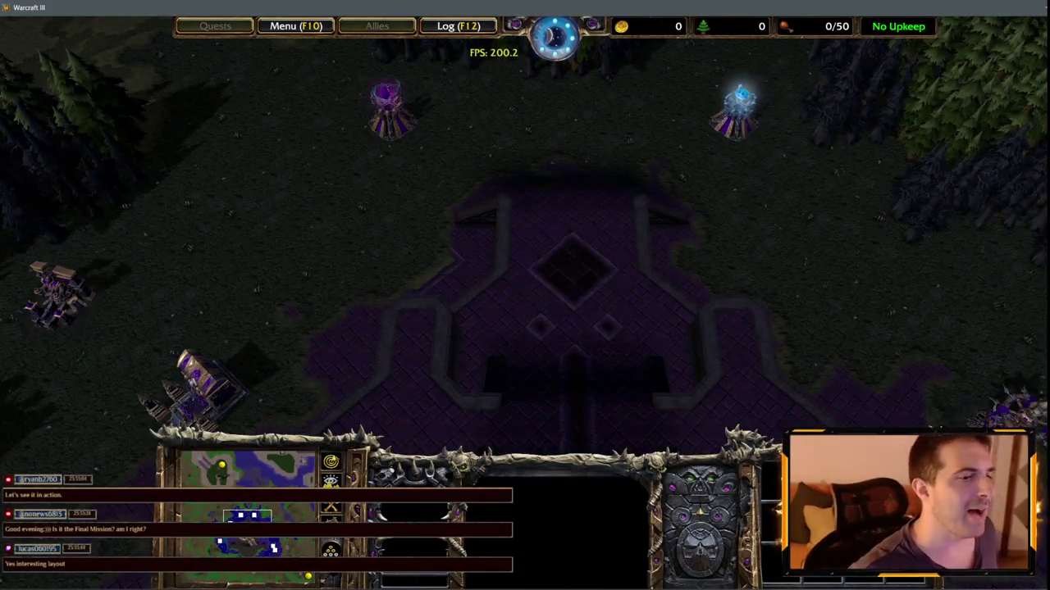
- Pan the camera around the base, the south-east forests and toward the water
{"action": "mouse_move", "coordinate": [13, 30]}
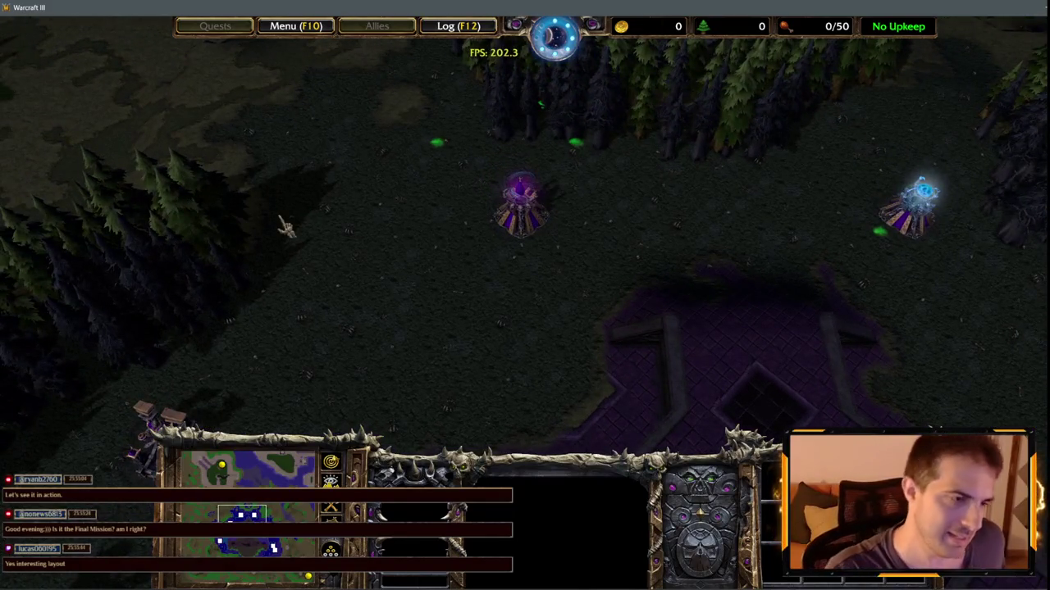
{"action": "key", "text": "Down"}
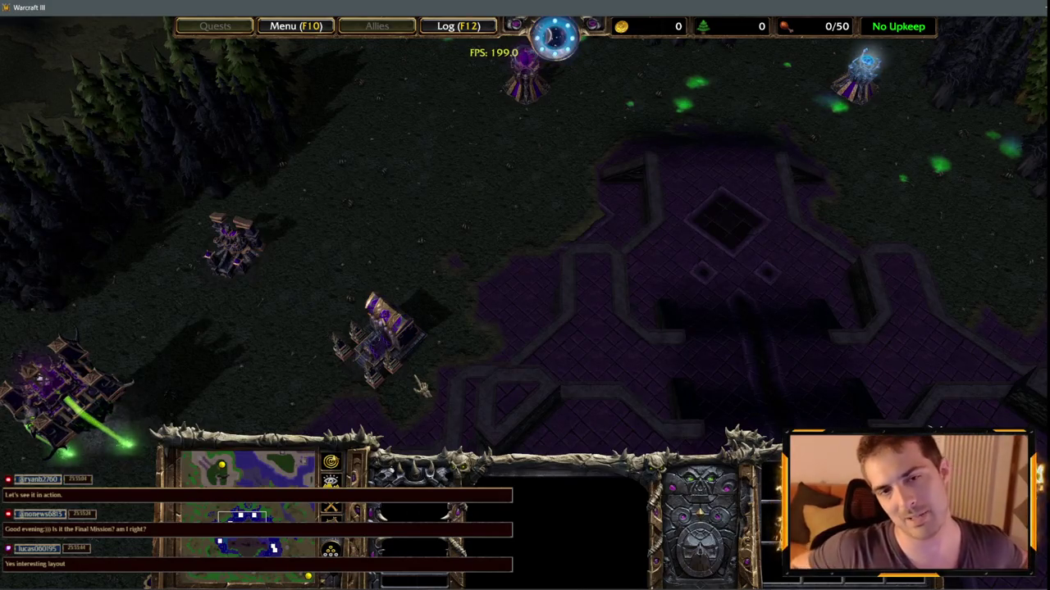
{"action": "mouse_move", "coordinate": [4, 227]}
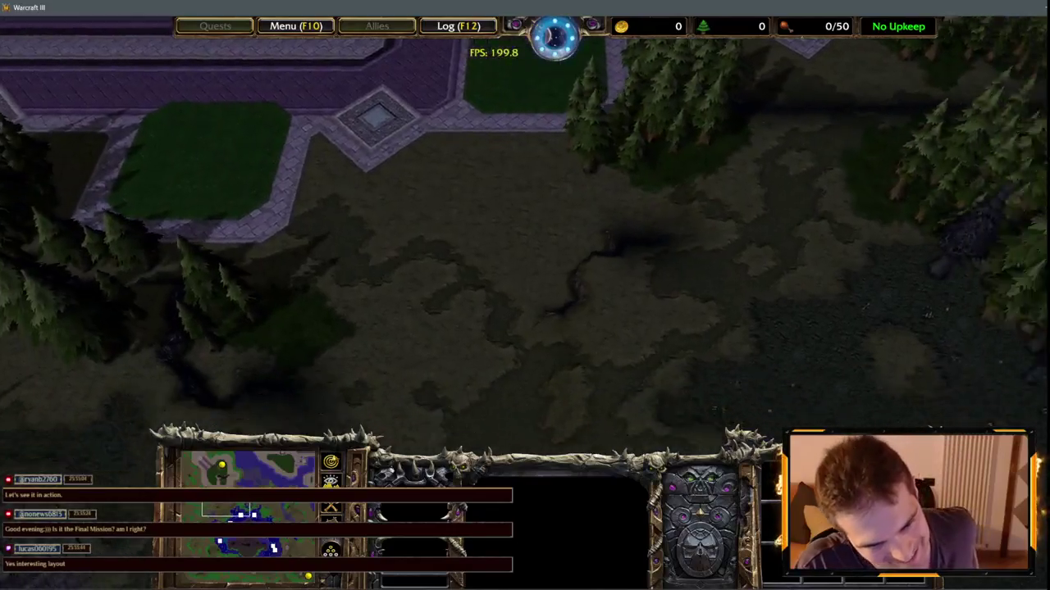
{"action": "key", "text": "Down"}
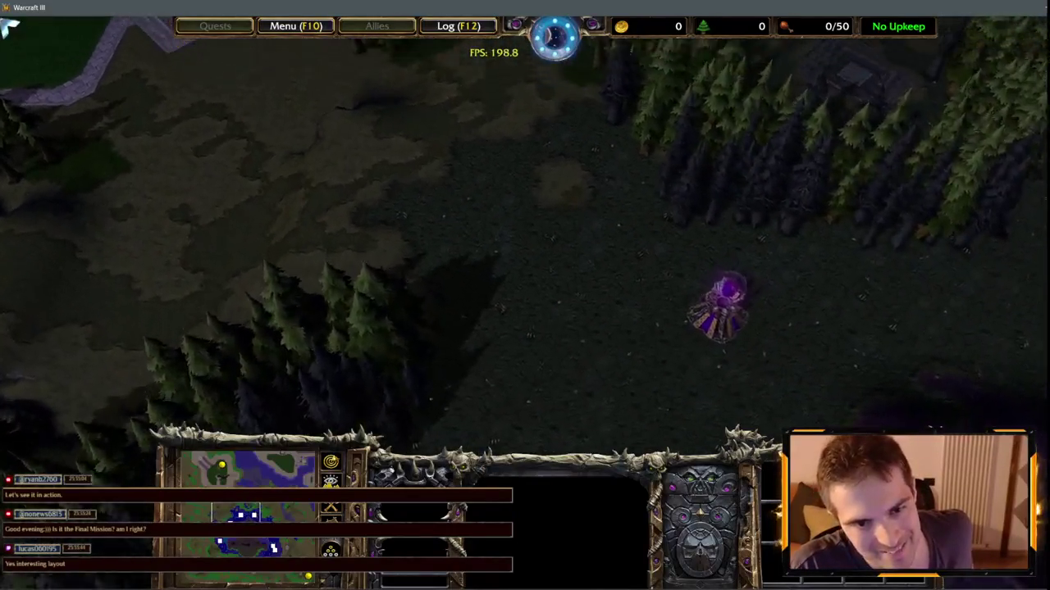
{"action": "key", "text": "Up"}
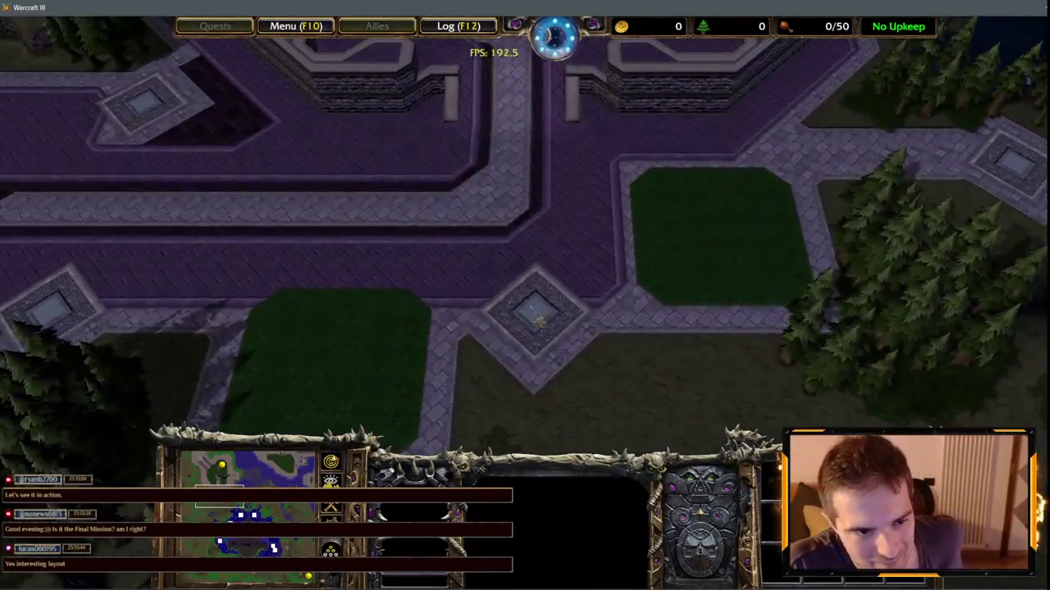
{"action": "mouse_move", "coordinate": [964, 581]}
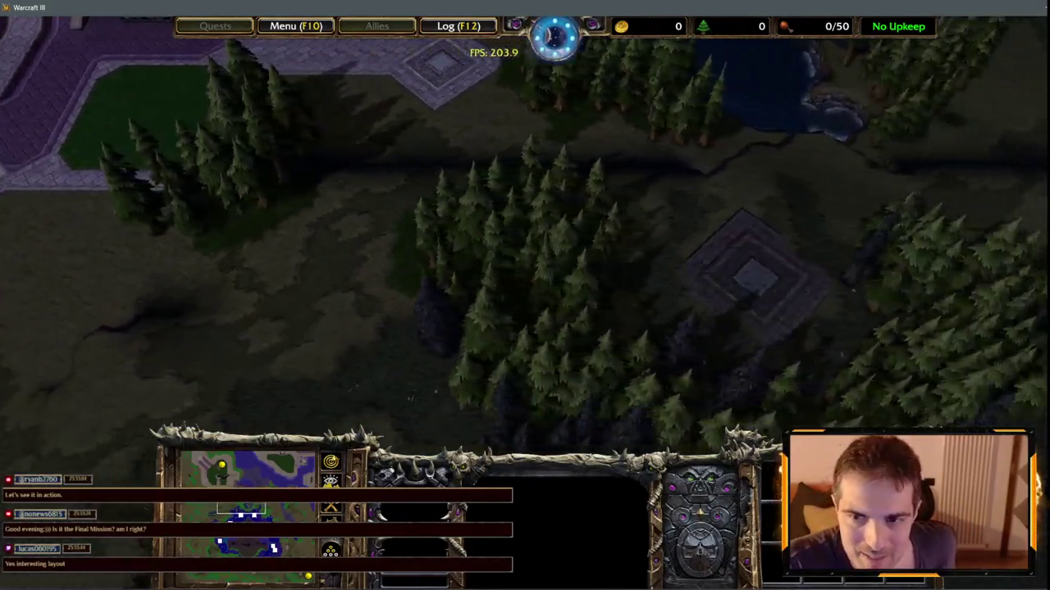
{"action": "key", "text": "Down"}
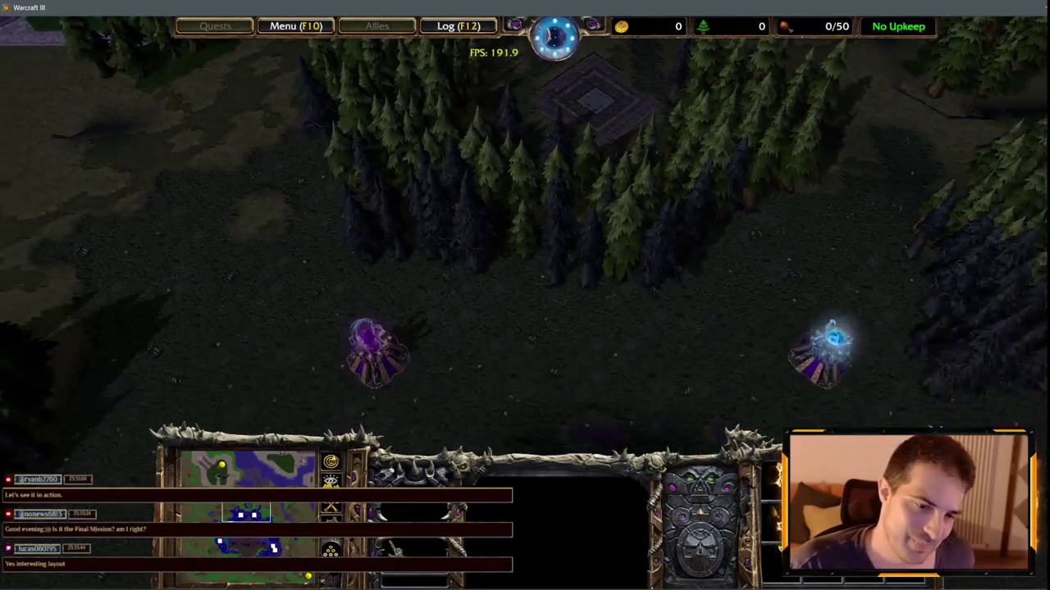
{"action": "key", "text": "Left"}
{"action": "key", "text": "Up"}
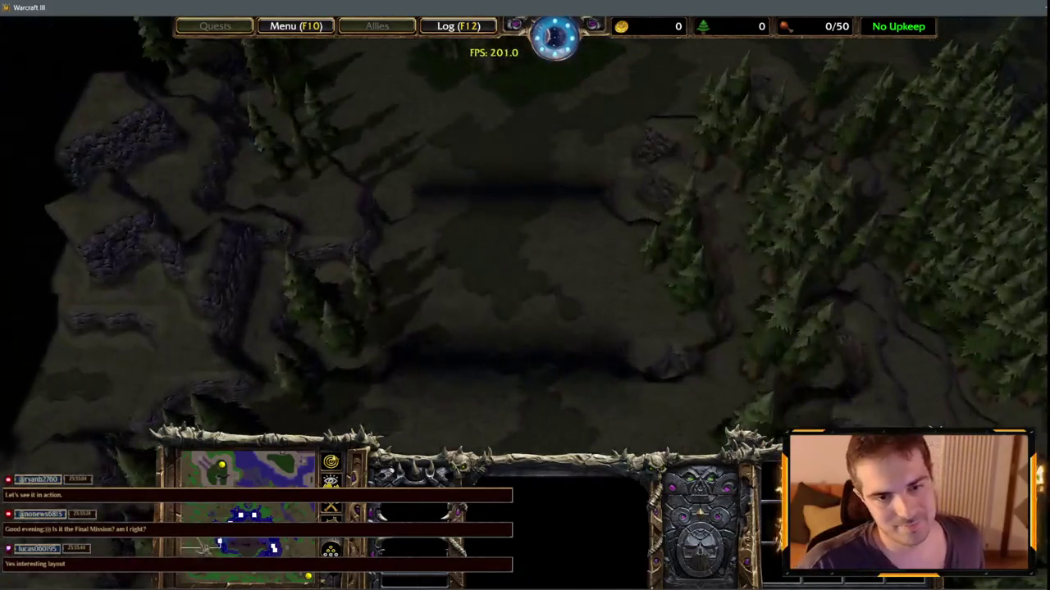
{"action": "key", "text": "Right"}
{"action": "key", "text": "Up"}
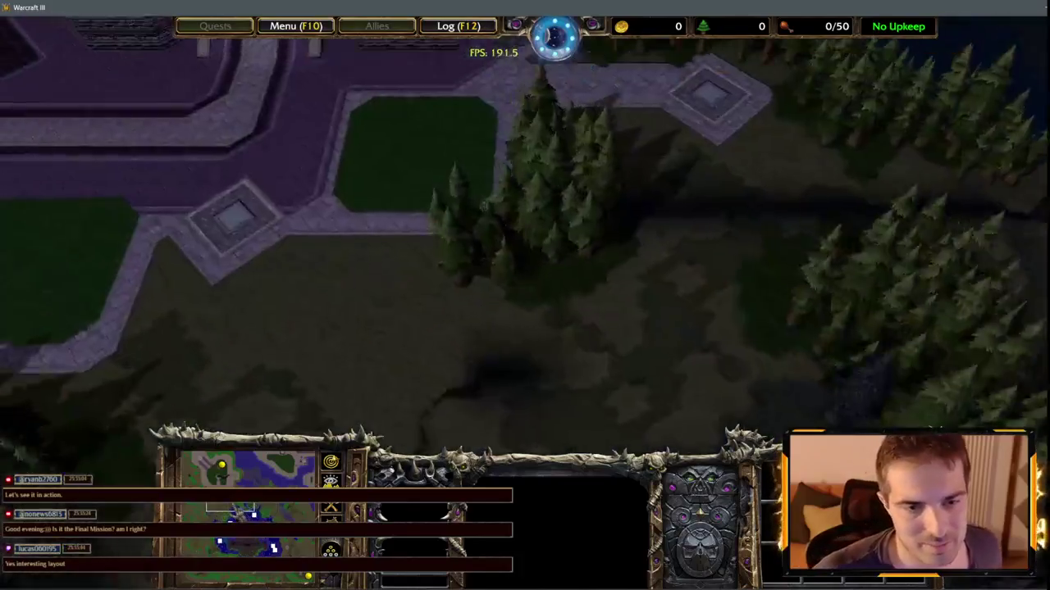
{"action": "key", "text": "Up"}
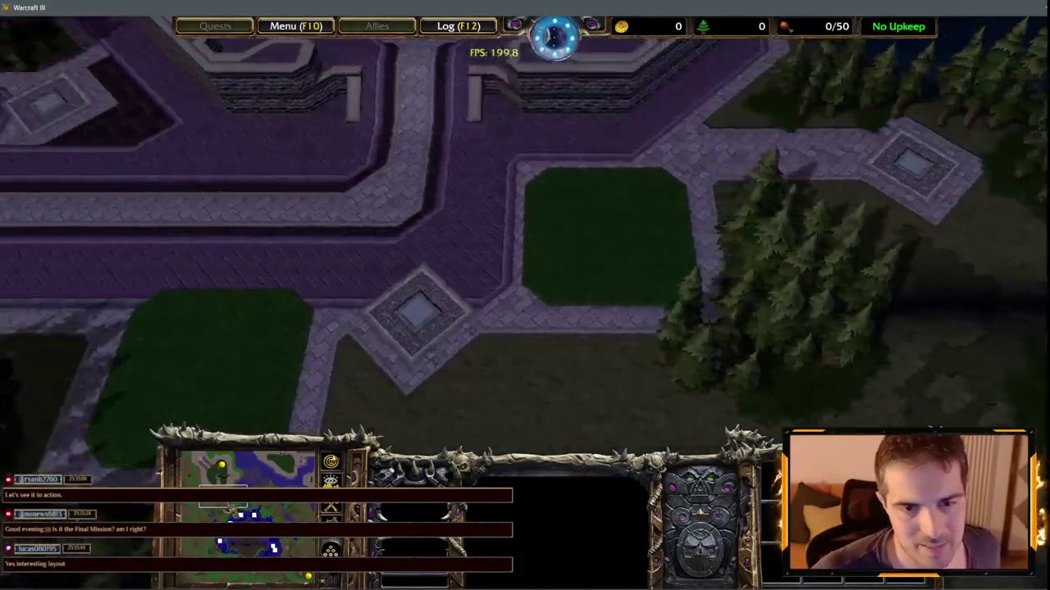
{"action": "key", "text": "Left"}
{"action": "key", "text": "Right"}
{"action": "key", "text": "Up"}
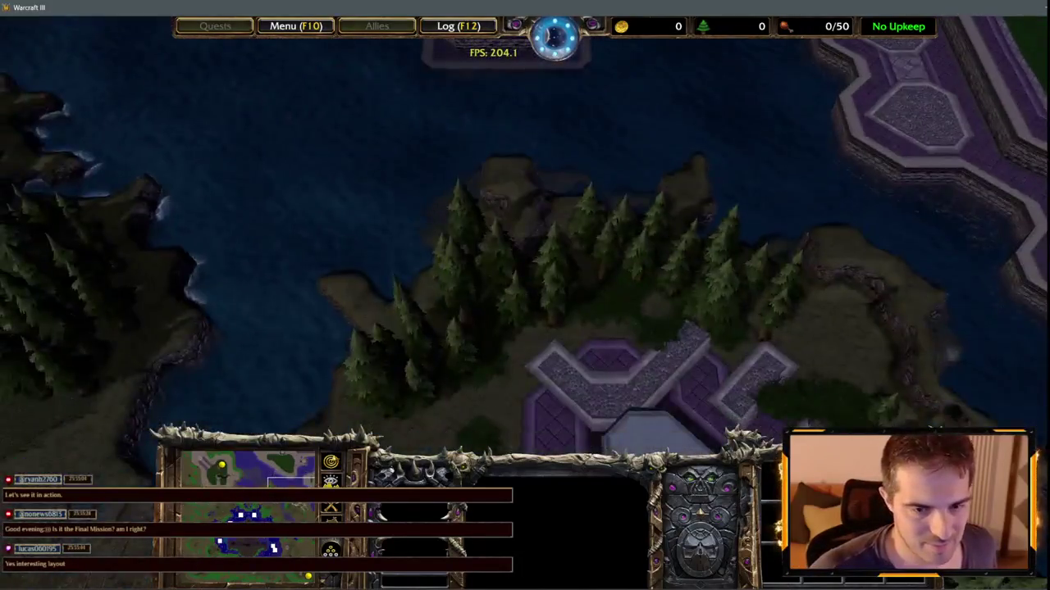
{"action": "key", "text": "Down"}
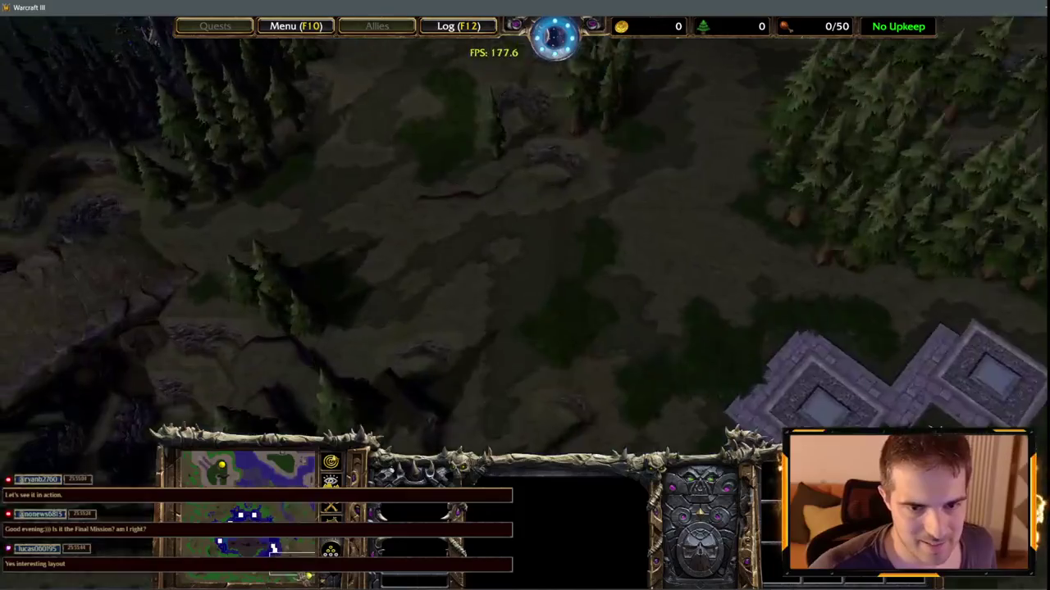
{"action": "key", "text": "Up"}
- Jump to the tiled platforms, sweep north to the purple base, and select the 2500-gold mine
{"action": "left_click", "coordinate": [273, 548]}
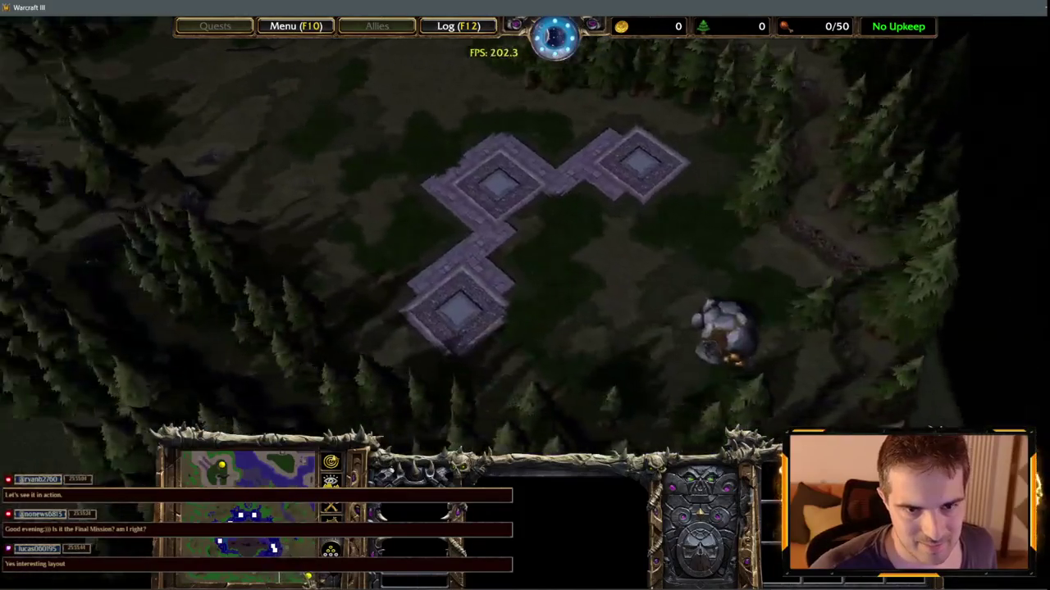
{"action": "key", "text": "Up"}
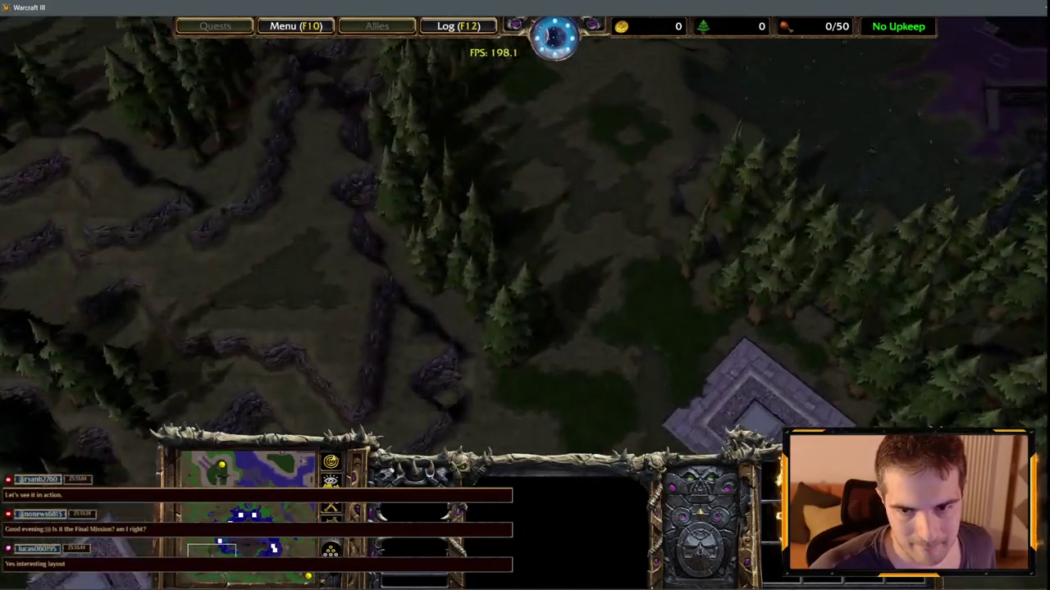
{"action": "left_click", "coordinate": [220, 545]}
{"action": "left_click_drag", "start_coordinate": [220, 545], "coordinate": [220, 469]}
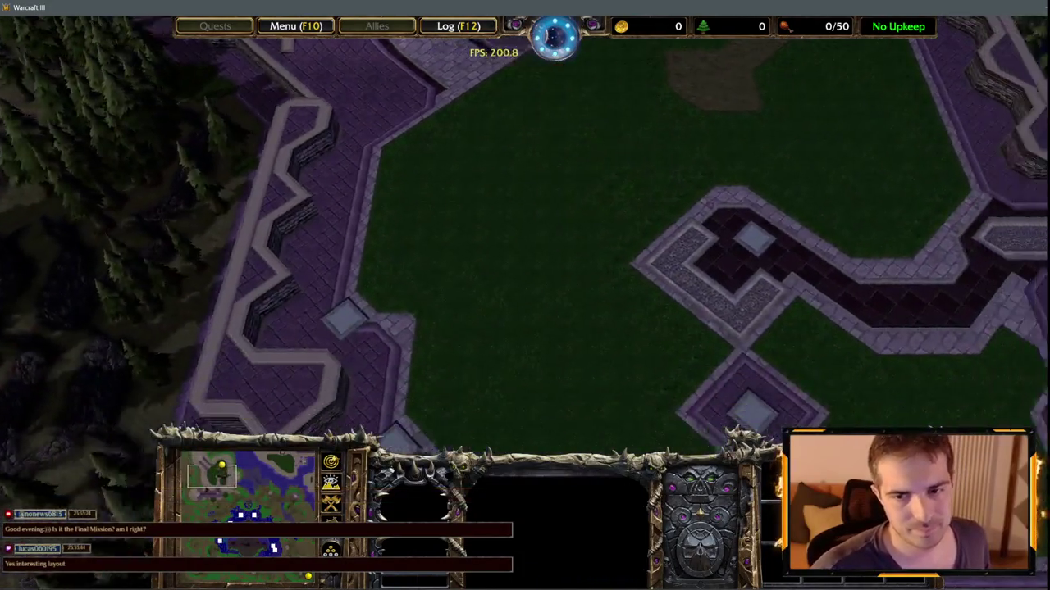
{"action": "left_click_drag", "start_coordinate": [850, 122], "coordinate": [462, 298]}
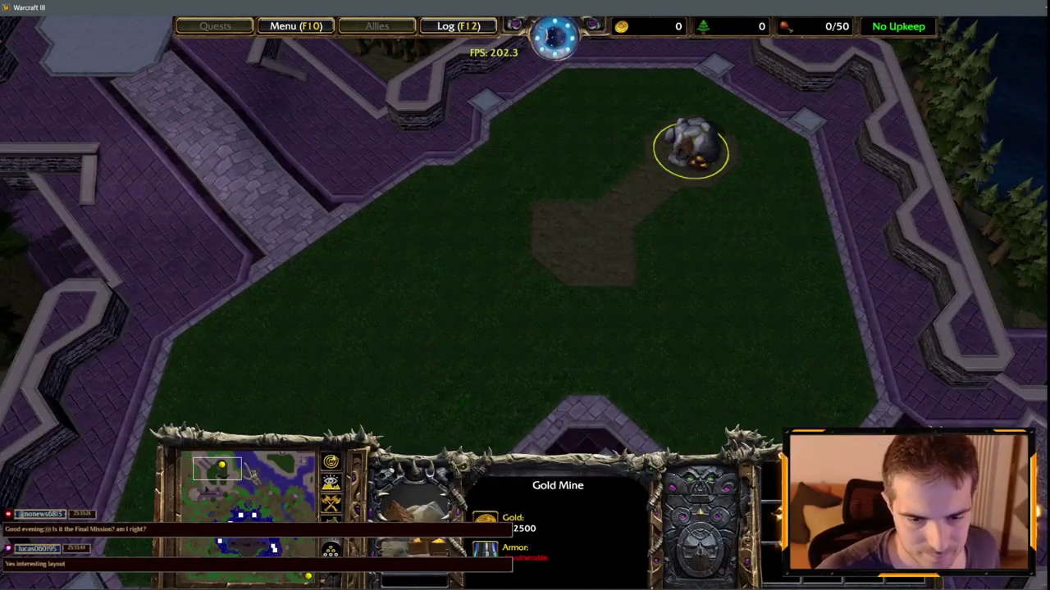
{"action": "scroll", "coordinate": [764, 260], "scroll_direction": "up", "scroll_amount": 5}
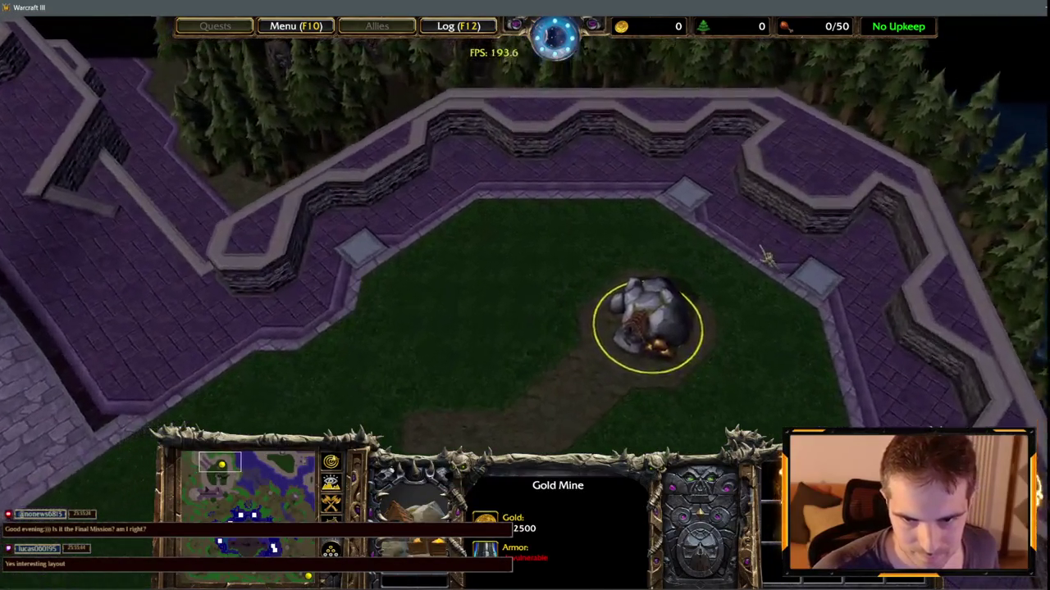
{"action": "scroll", "coordinate": [764, 261], "scroll_direction": "up", "scroll_amount": 2}
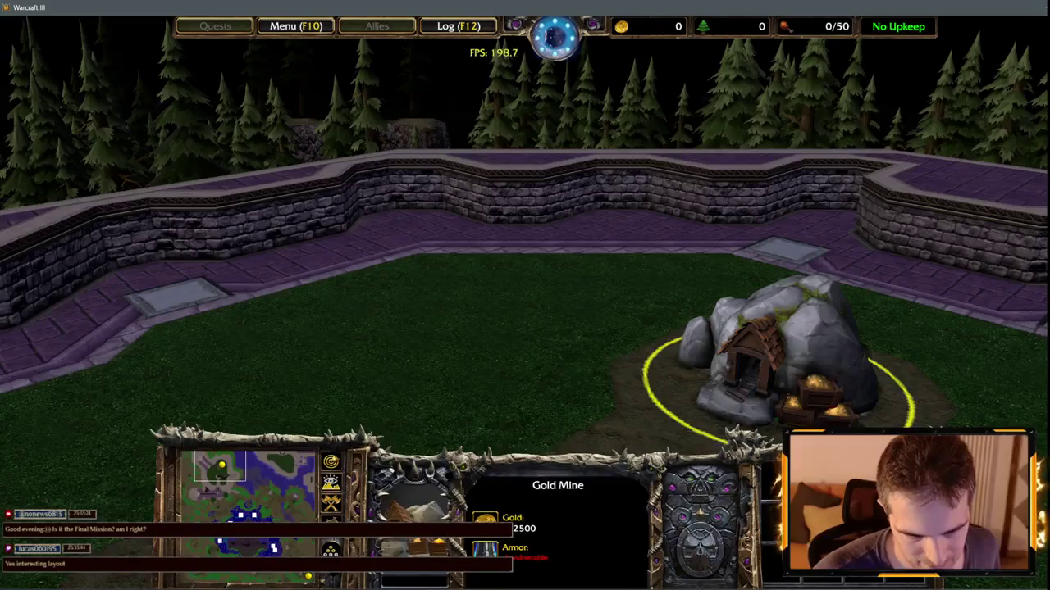
{"action": "scroll", "coordinate": [544, 334], "scroll_direction": "down", "scroll_amount": 7}
{"action": "left_click", "coordinate": [255, 518]}
{"action": "left_click", "coordinate": [628, 394]}
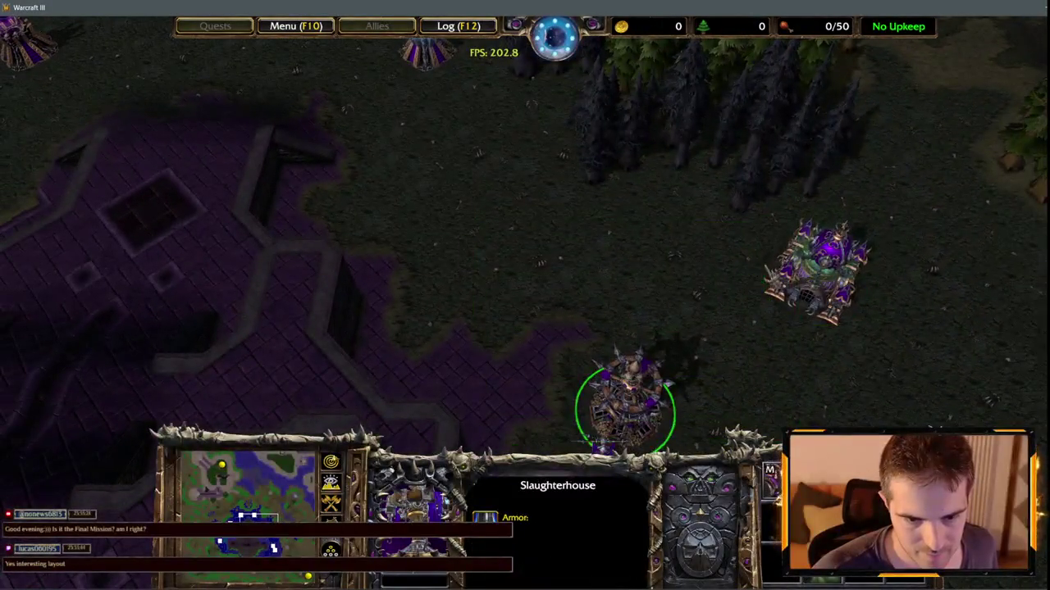
{"action": "left_click", "coordinate": [816, 271]}
{"action": "left_click", "coordinate": [216, 465]}
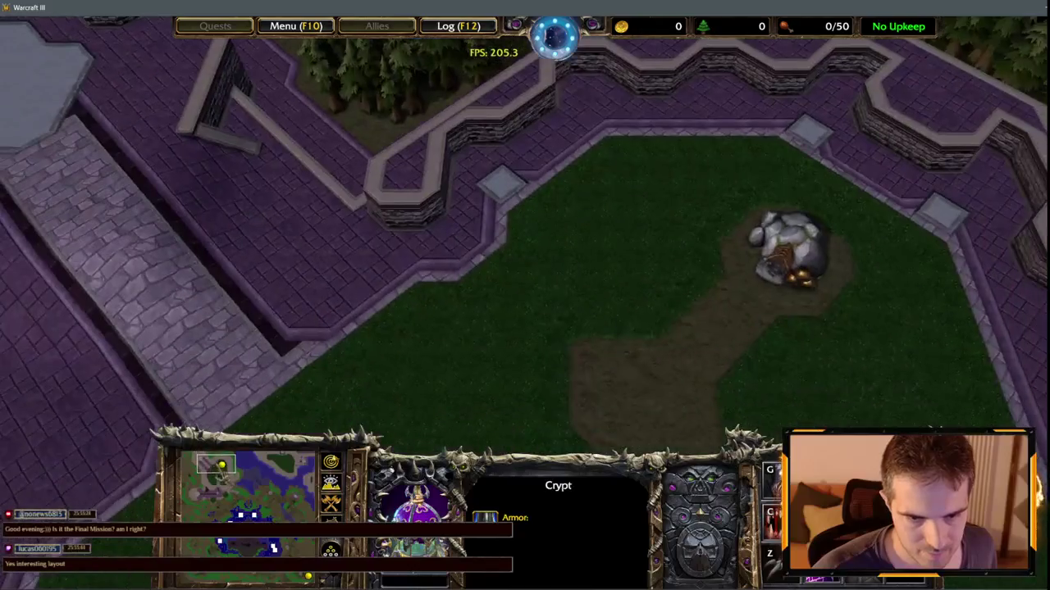
{"action": "left_click", "coordinate": [787, 254]}
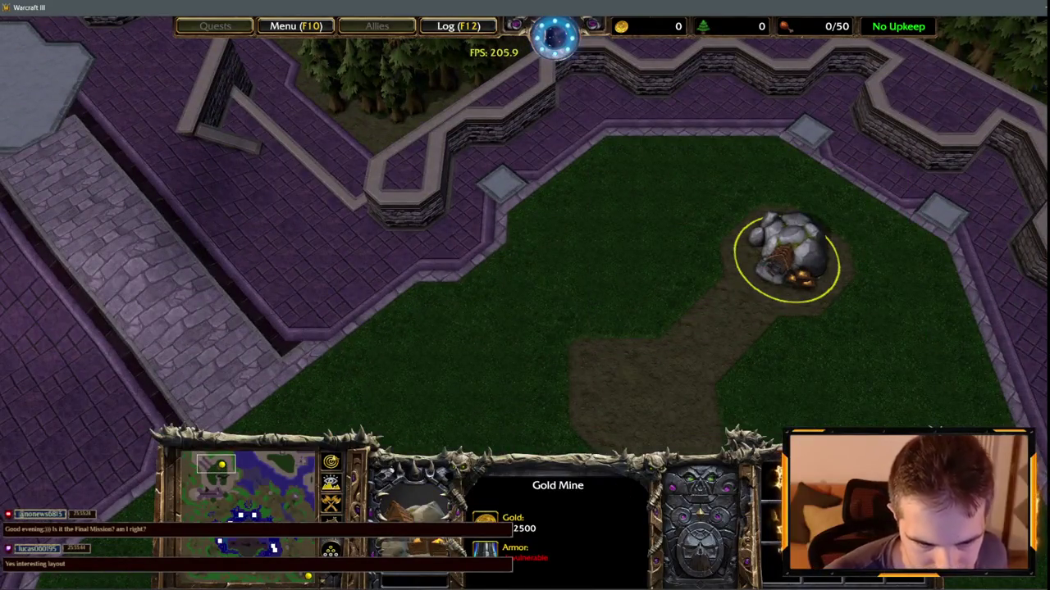
{"action": "scroll", "coordinate": [691, 297], "scroll_direction": "up", "scroll_amount": 5}
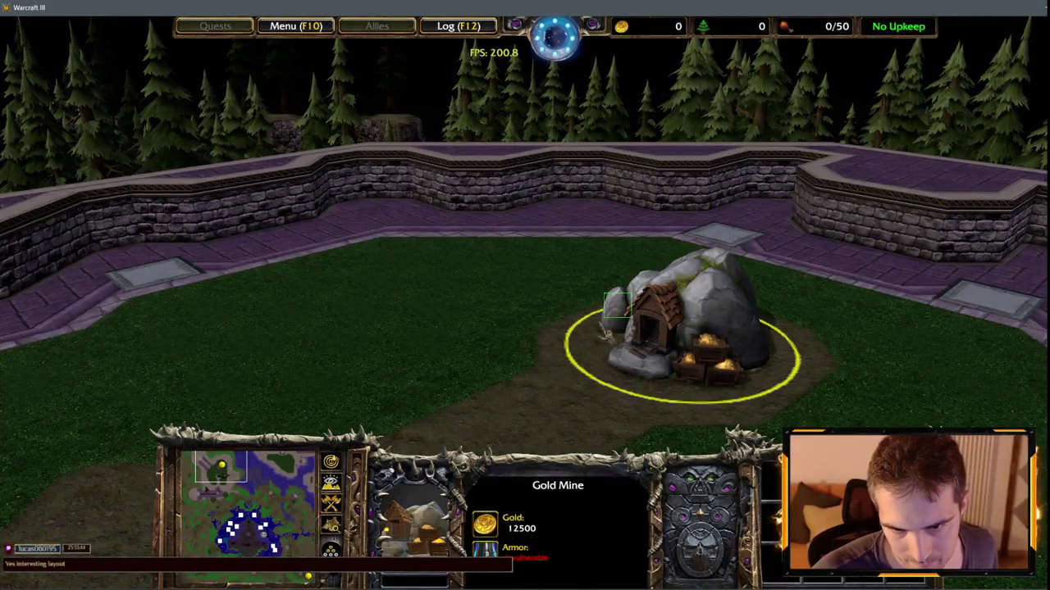
{"action": "scroll", "coordinate": [542, 347], "scroll_direction": "down", "scroll_amount": 5}
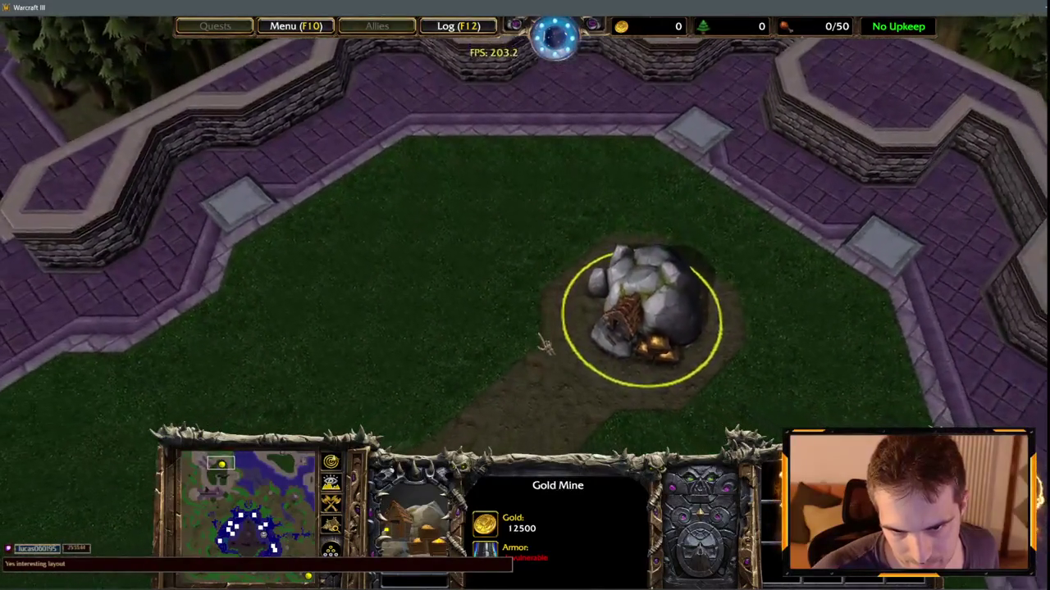
{"action": "left_click", "coordinate": [295, 498]}
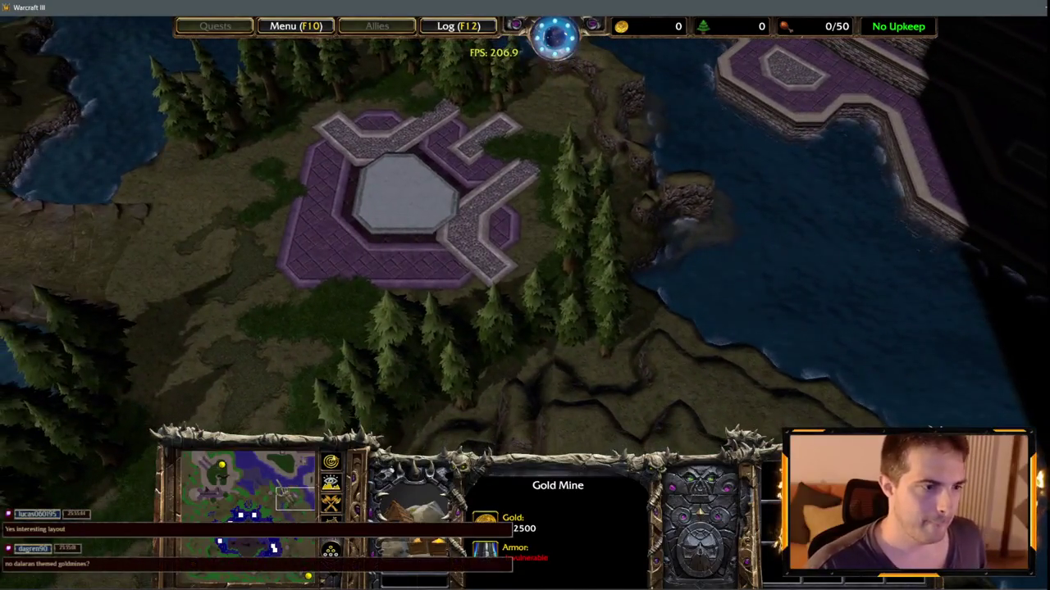
{"action": "left_click", "coordinate": [285, 464]}
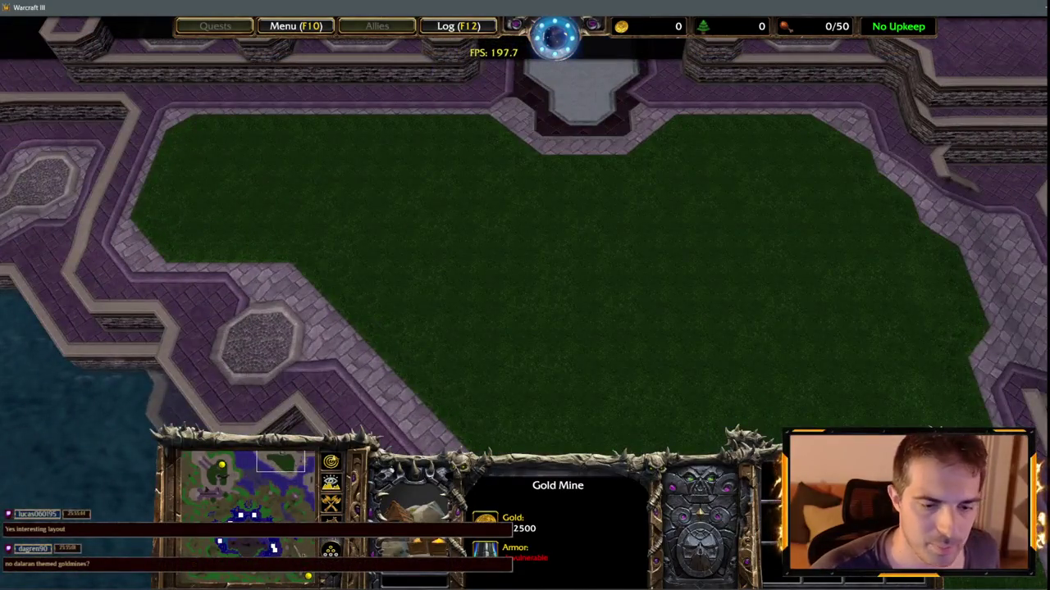
{"action": "left_click", "coordinate": [291, 500]}
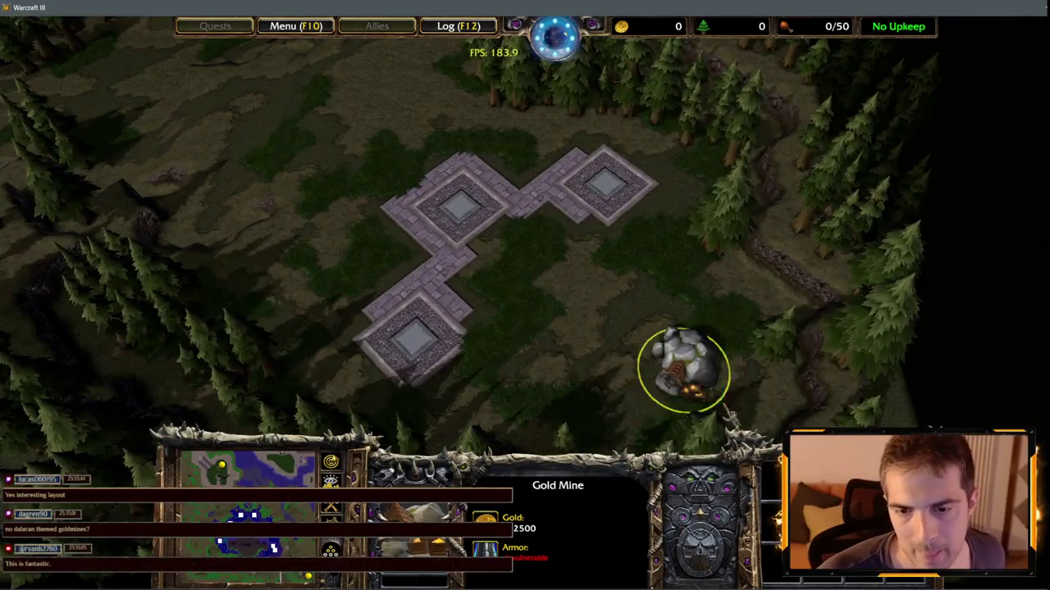
{"action": "key", "text": "Up"}
{"action": "key", "text": "Left"}
{"action": "mouse_move", "coordinate": [5, 577]}
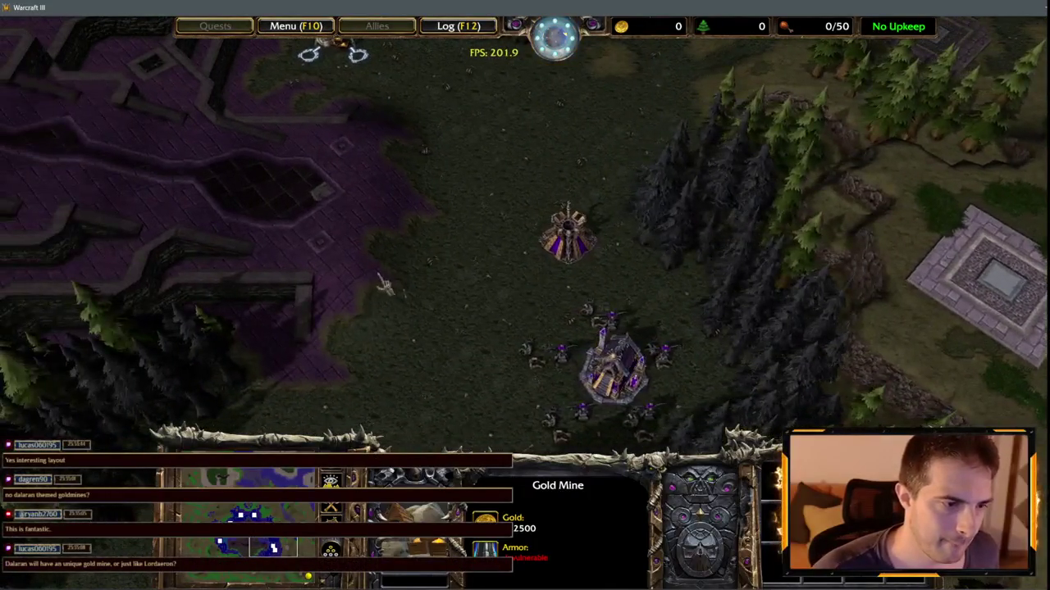
{"action": "key", "text": "Up"}
{"action": "key", "text": "Left"}
{"action": "left_click_drag", "start_coordinate": [365, 242], "coordinate": [487, 109]}
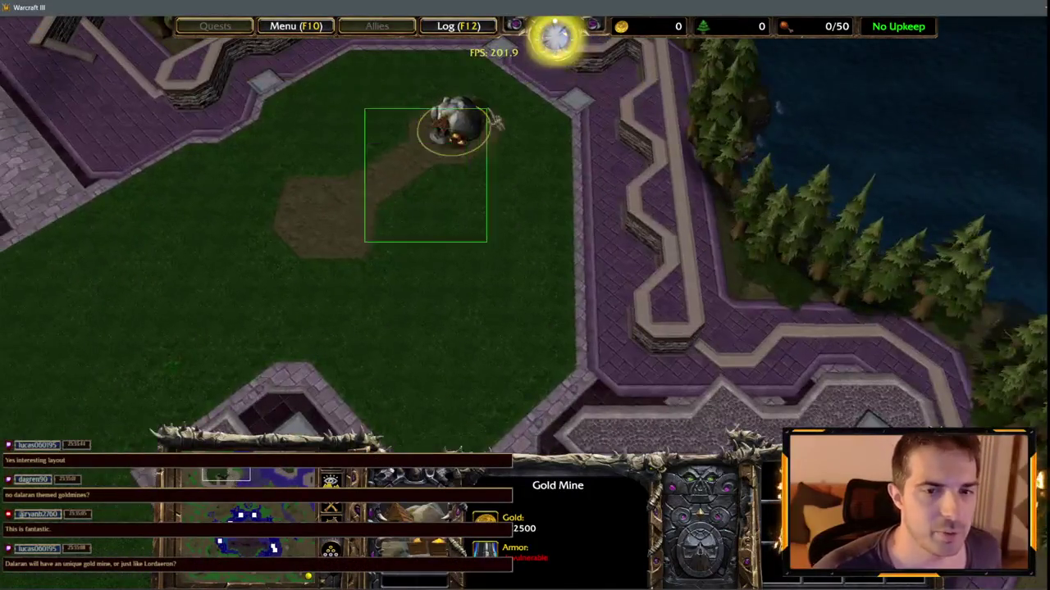
{"action": "left_click", "coordinate": [201, 549]}
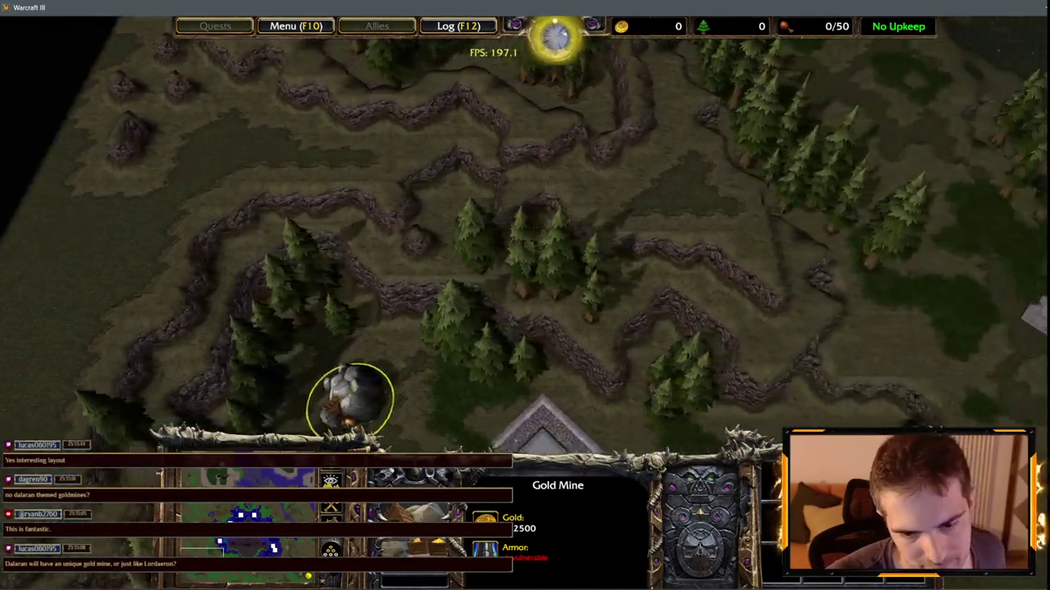
{"action": "left_click", "coordinate": [271, 546]}
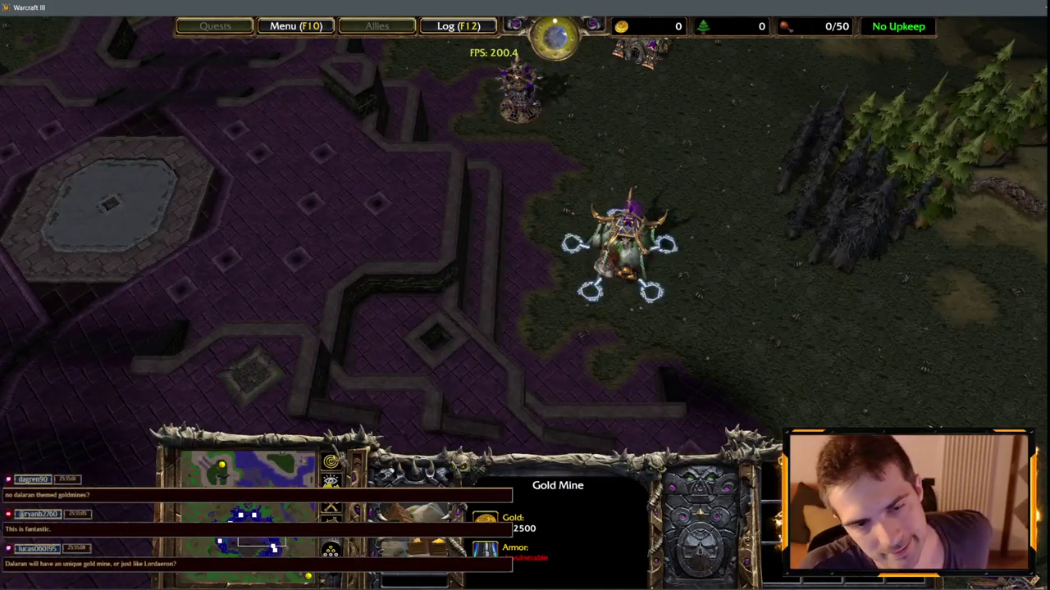
{"action": "mouse_move", "coordinate": [6, 26]}
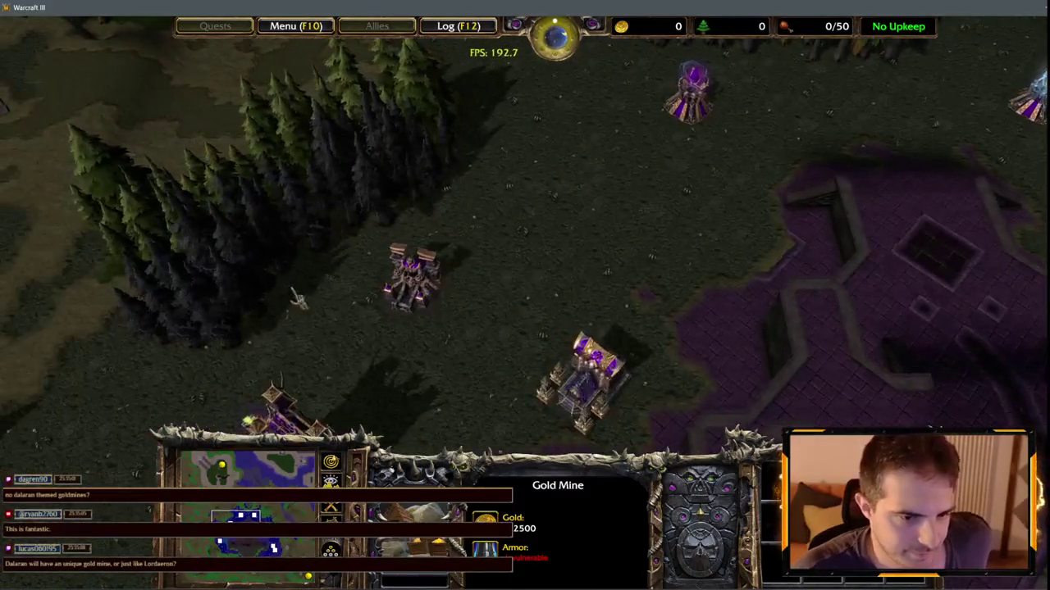
{"action": "left_click_drag", "start_coordinate": [280, 480], "coordinate": [262, 477]}
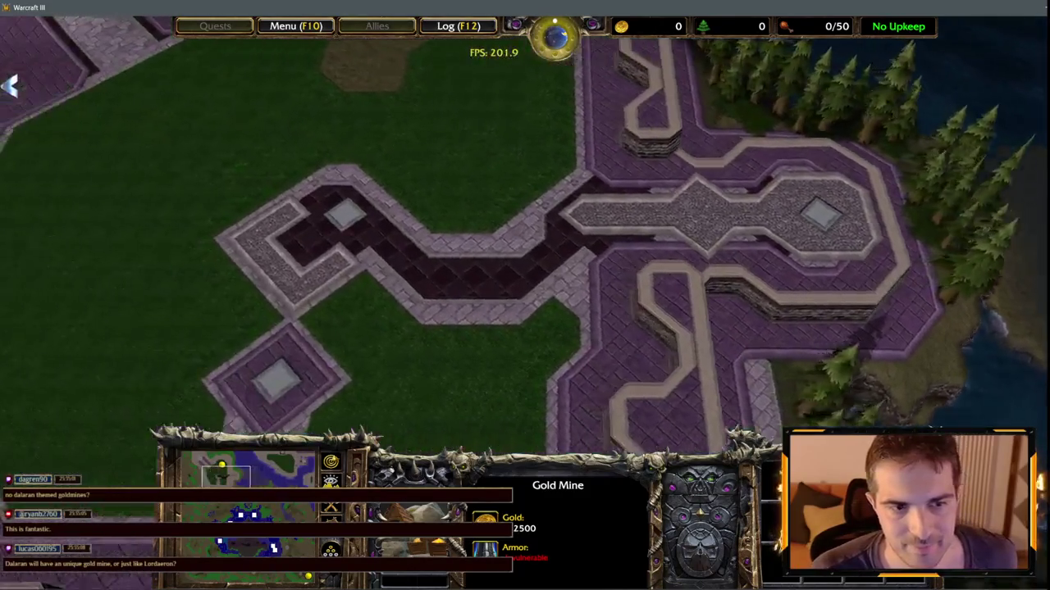
{"action": "mouse_move", "coordinate": [10, 85]}
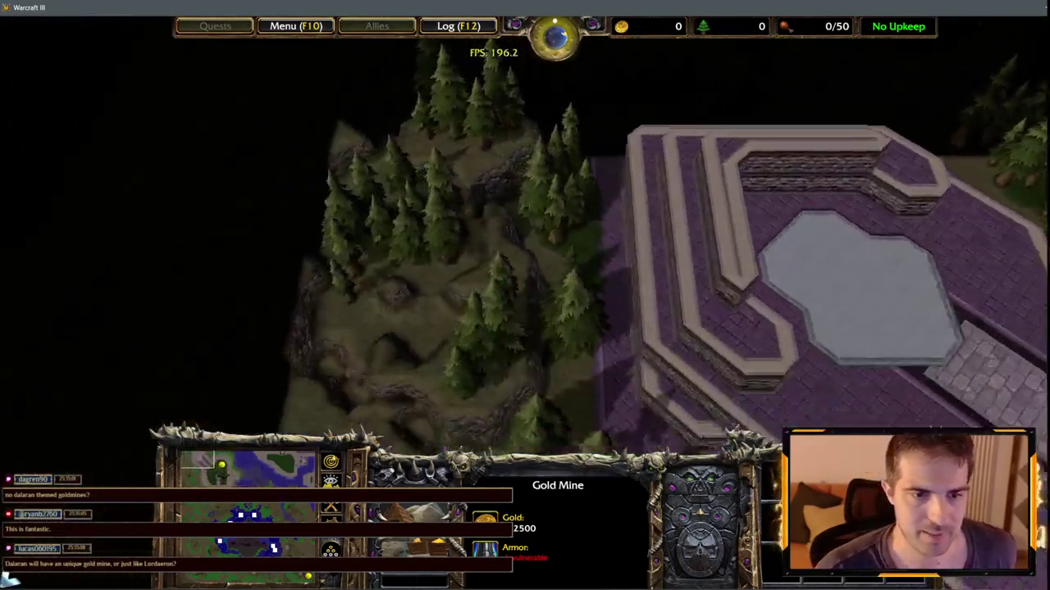
{"action": "mouse_move", "coordinate": [77, 577]}
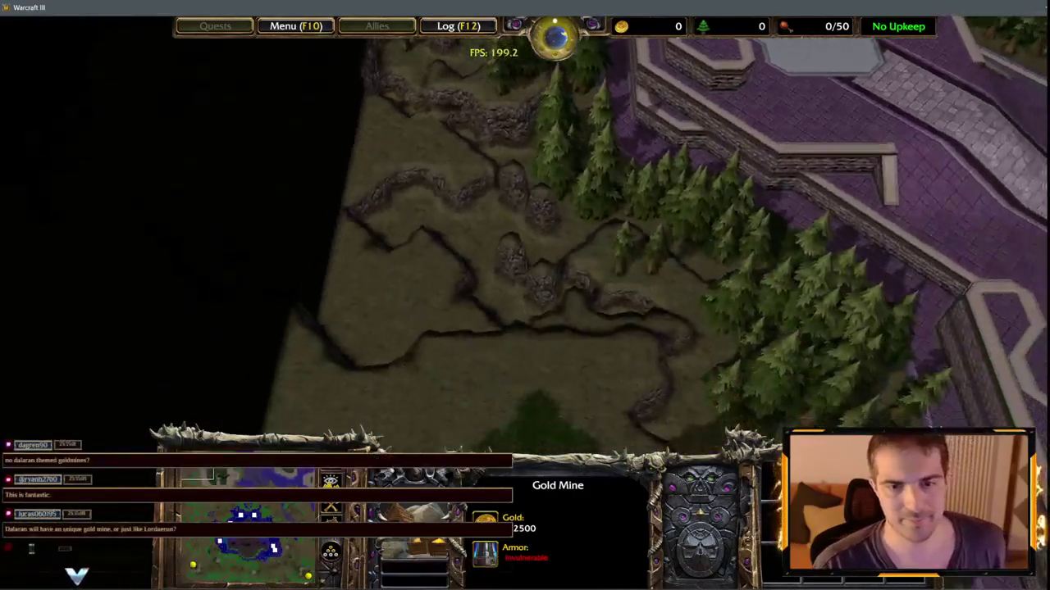
{"action": "mouse_move", "coordinate": [1049, 328]}
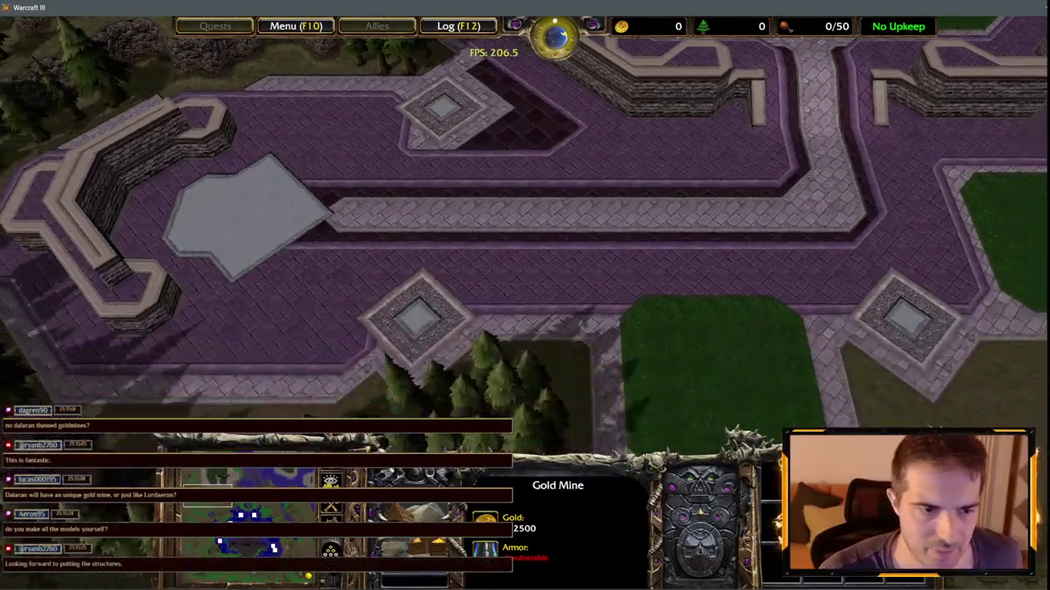
{"action": "mouse_move", "coordinate": [10, 130]}
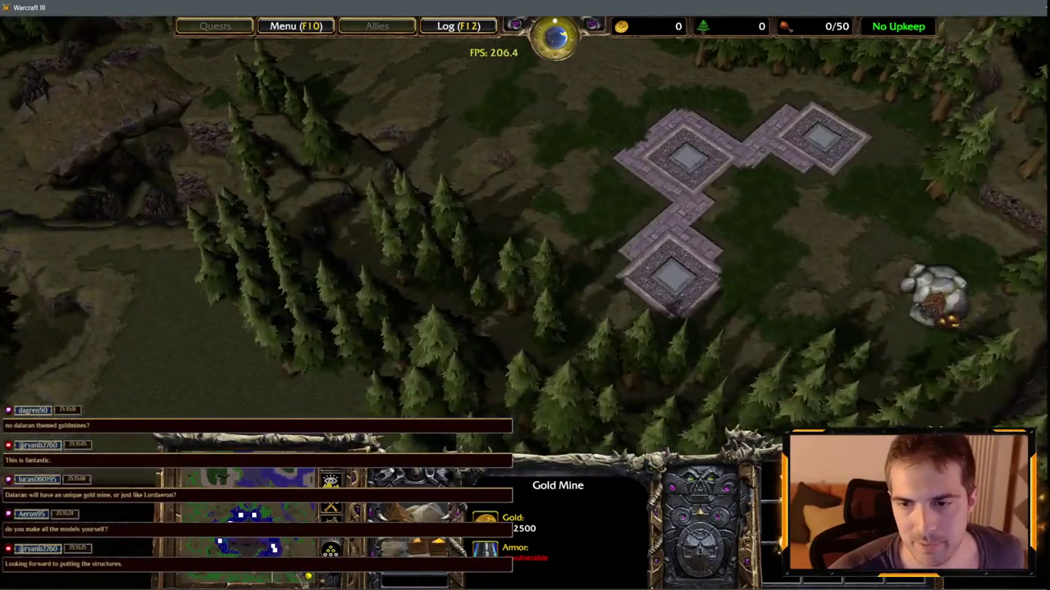
{"action": "key", "text": "Up"}
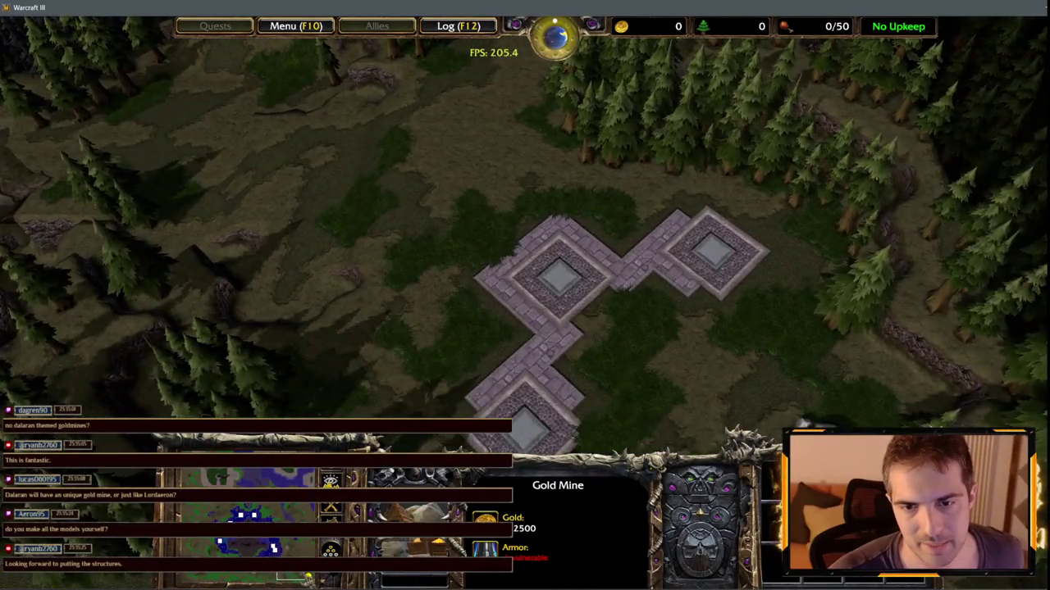
{"action": "key", "text": "Up"}
{"action": "key", "text": "Left"}
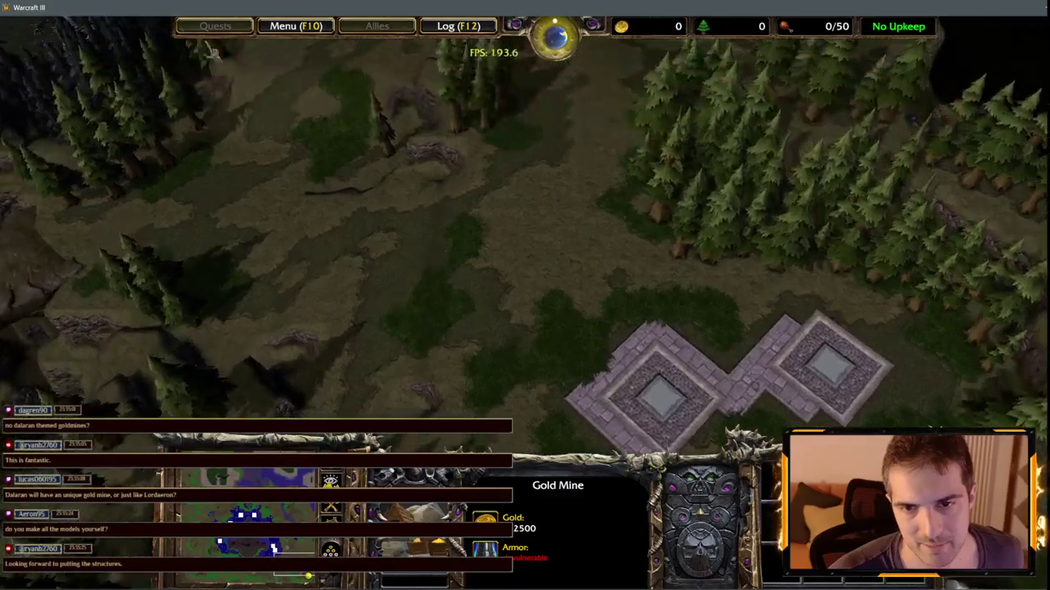
{"action": "key", "text": "Down"}
{"action": "key", "text": "Right"}
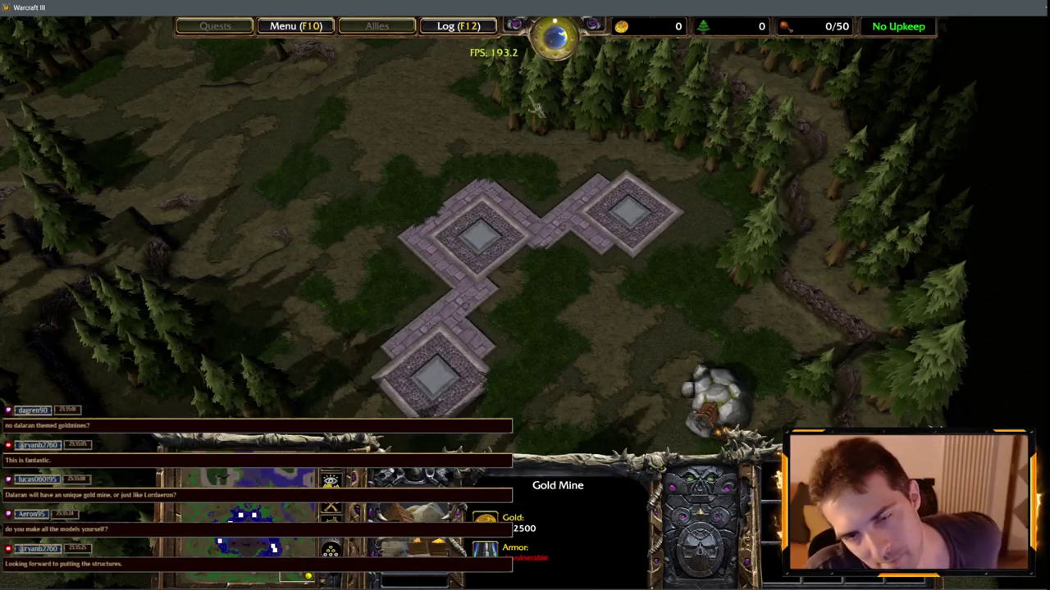
{"action": "key", "text": "Up"}
{"action": "key", "text": "Down"}
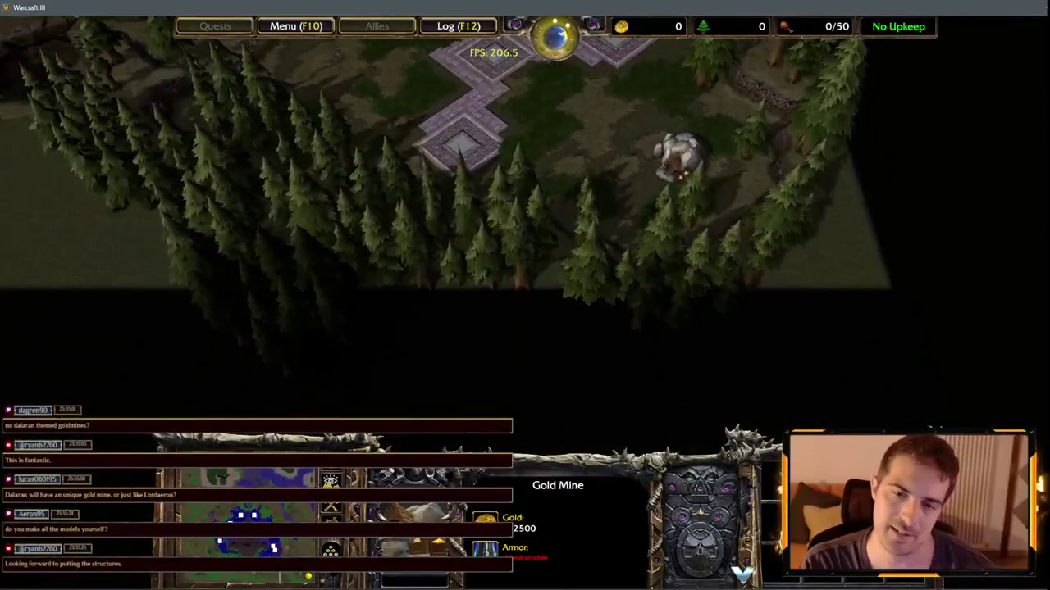
{"action": "key", "text": "Up"}
{"action": "key", "text": "Left"}
{"action": "key", "text": "Up"}
{"action": "key", "text": "Right"}
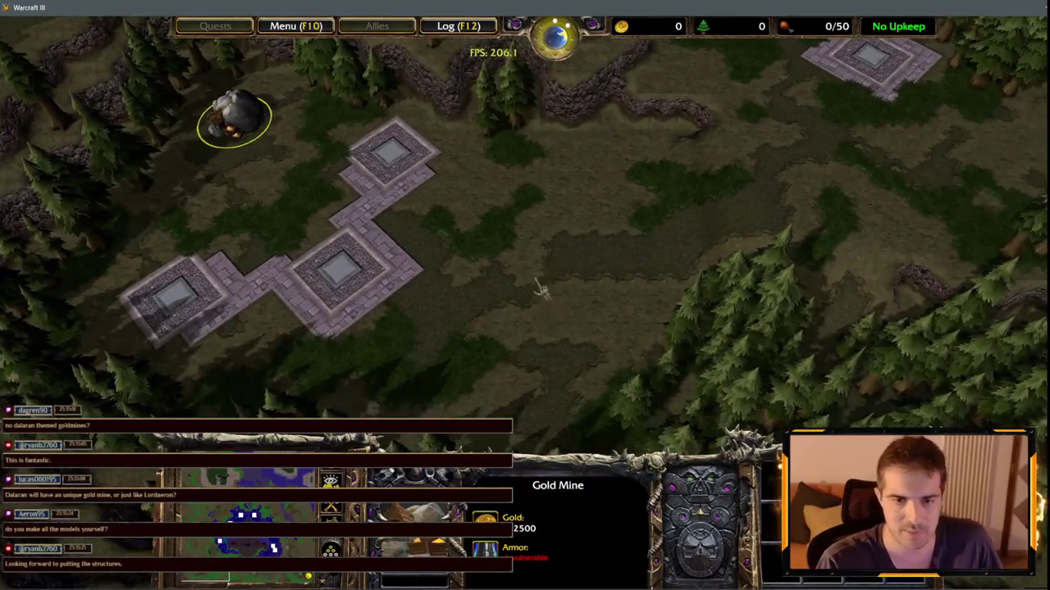
{"action": "left_click_drag", "start_coordinate": [380, 279], "coordinate": [414, 305]}
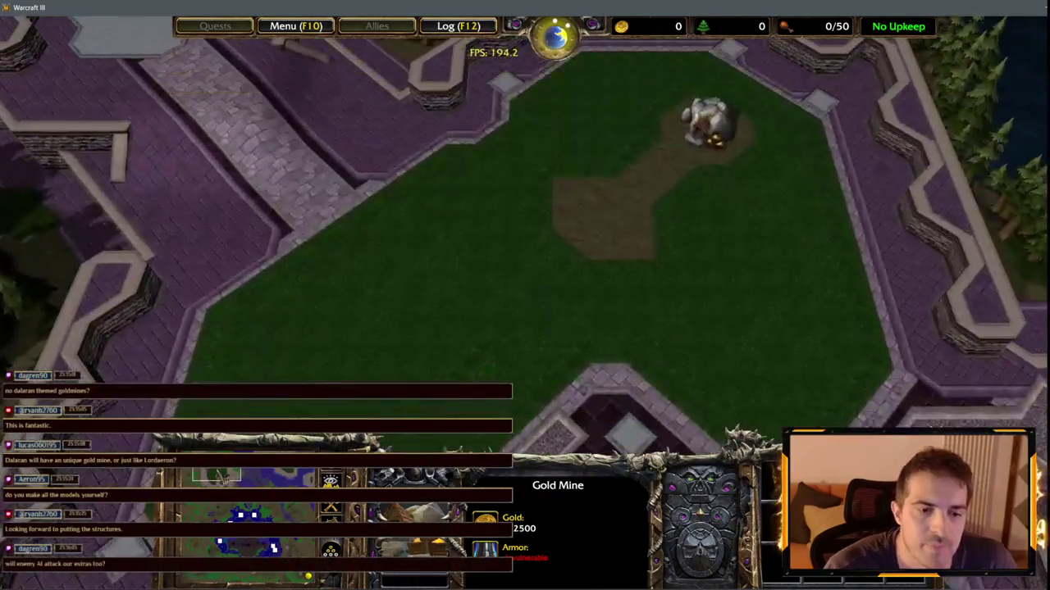
{"action": "left_click_drag", "start_coordinate": [220, 478], "coordinate": [211, 548]}
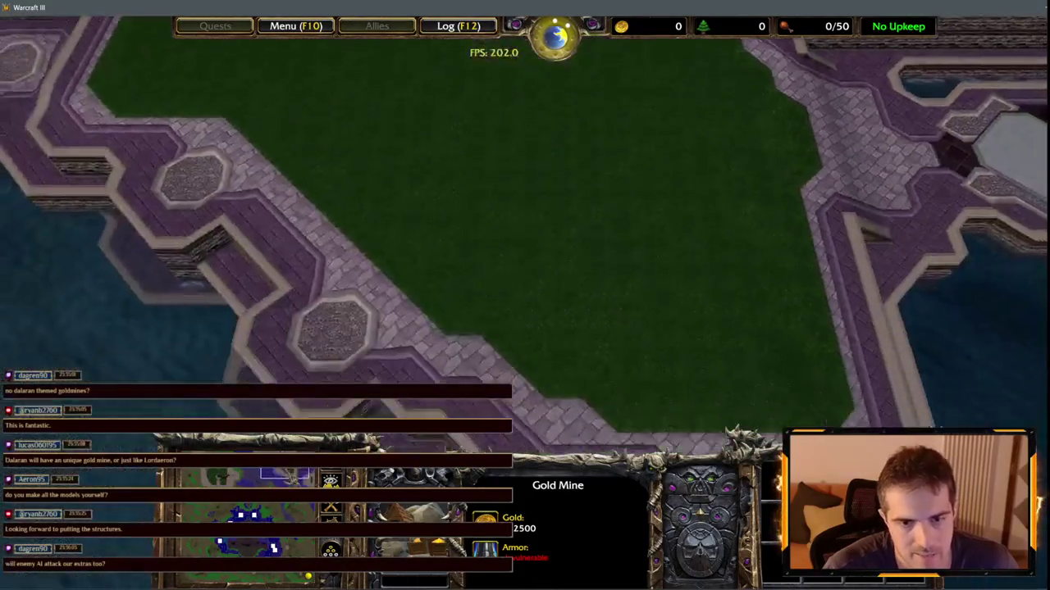
{"action": "mouse_move", "coordinate": [286, 480]}
{"action": "left_mouse_down"}
{"action": "mouse_move", "coordinate": [254, 513]}
{"action": "mouse_move", "coordinate": [215, 484]}
{"action": "mouse_move", "coordinate": [273, 547]}
{"action": "left_mouse_up"}
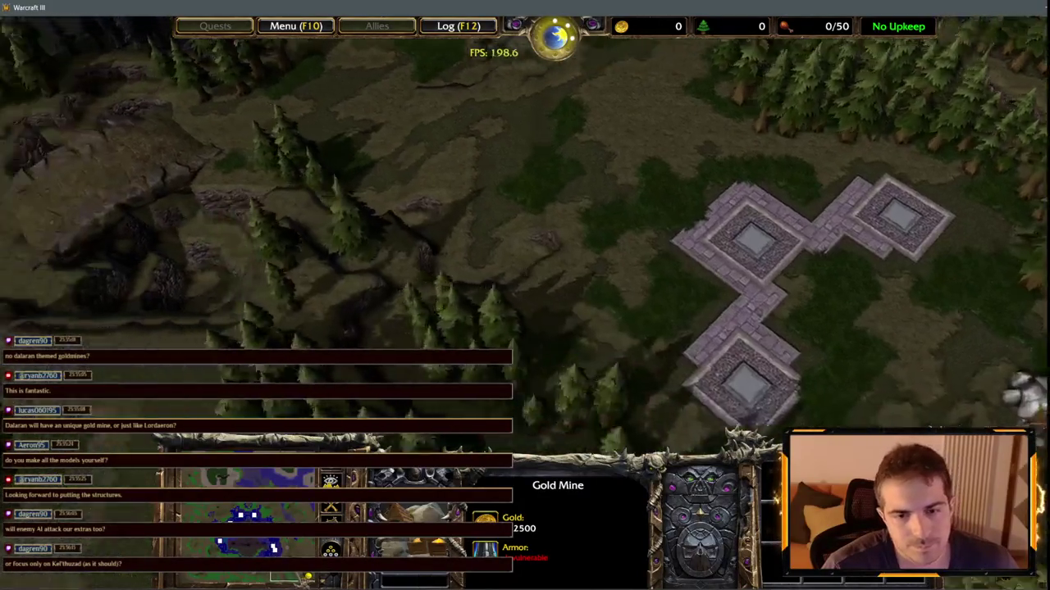
{"action": "mouse_move", "coordinate": [279, 572]}
{"action": "left_mouse_down"}
{"action": "mouse_move", "coordinate": [252, 548]}
{"action": "mouse_move", "coordinate": [228, 548]}
{"action": "mouse_move", "coordinate": [215, 478]}
{"action": "mouse_move", "coordinate": [214, 508]}
{"action": "left_mouse_up"}
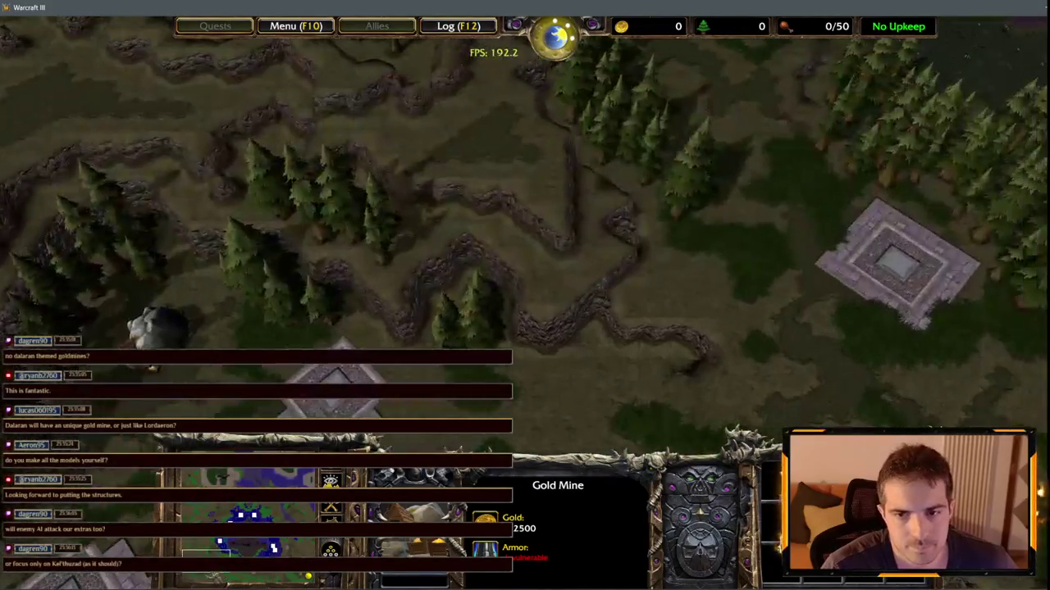
{"action": "left_click_drag", "start_coordinate": [210, 574], "coordinate": [205, 577]}
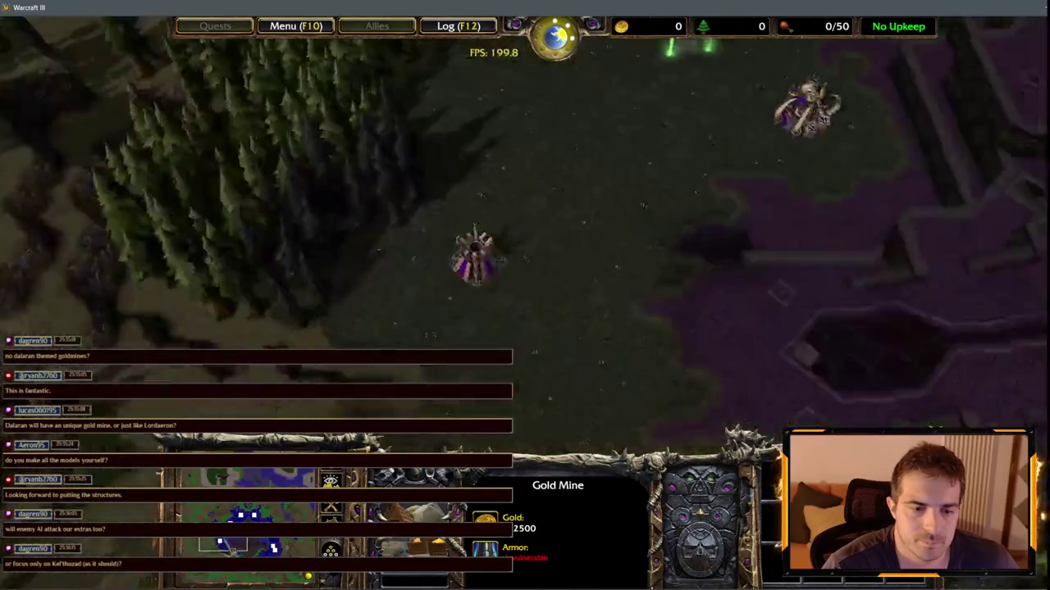
{"action": "left_click", "coordinate": [278, 579]}
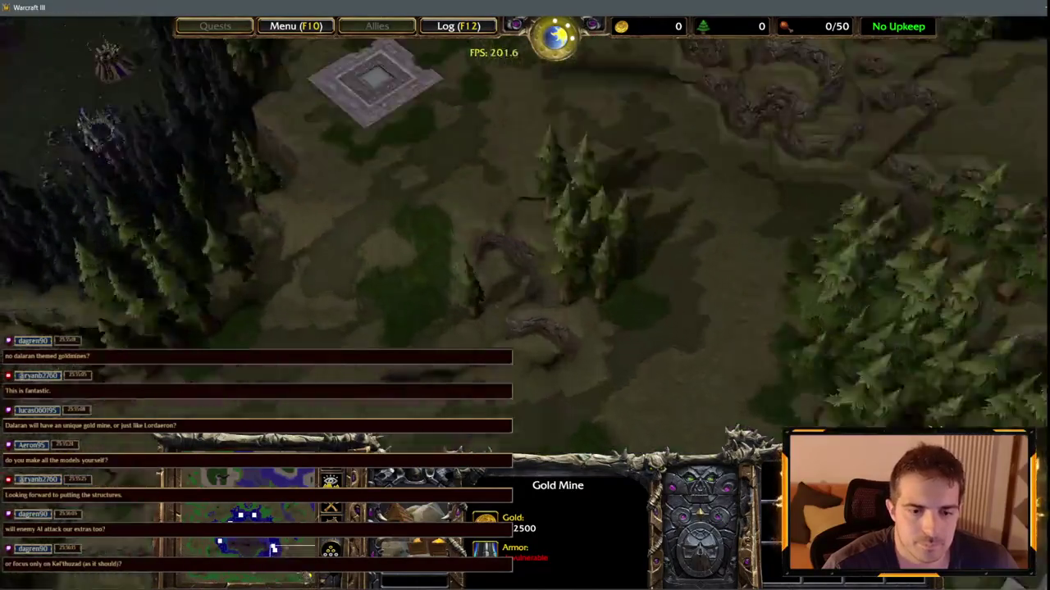
{"action": "mouse_move", "coordinate": [244, 505]}
{"action": "left_mouse_down"}
{"action": "mouse_move", "coordinate": [215, 501]}
{"action": "mouse_move", "coordinate": [215, 469]}
{"action": "mouse_move", "coordinate": [199, 515]}
{"action": "mouse_move", "coordinate": [236, 567]}
{"action": "left_mouse_up"}
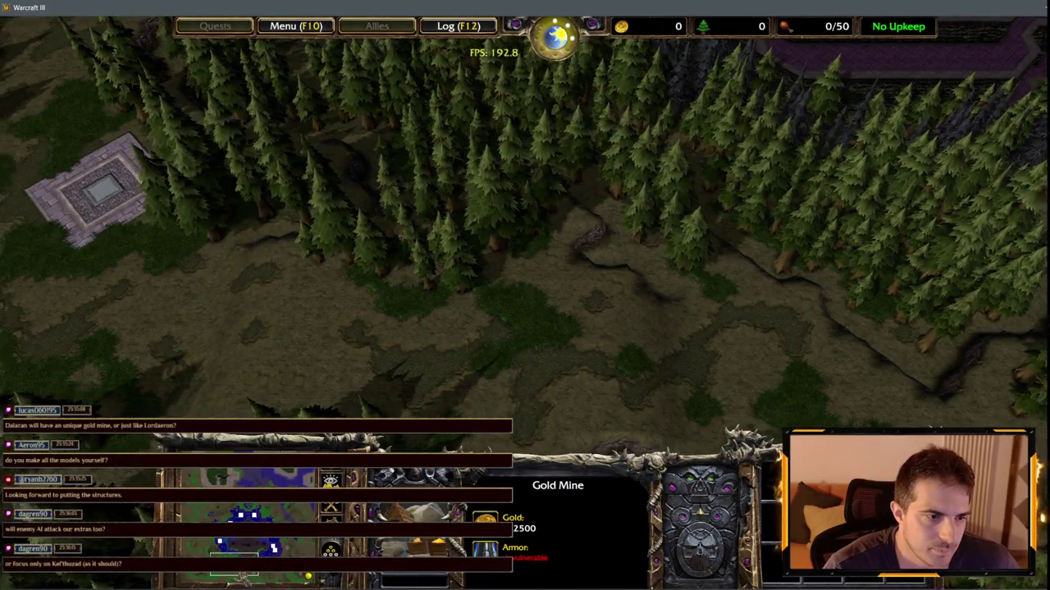
{"action": "mouse_move", "coordinate": [242, 577]}
{"action": "left_mouse_down"}
{"action": "mouse_move", "coordinate": [258, 579]}
{"action": "mouse_move", "coordinate": [246, 547]}
{"action": "left_mouse_up"}
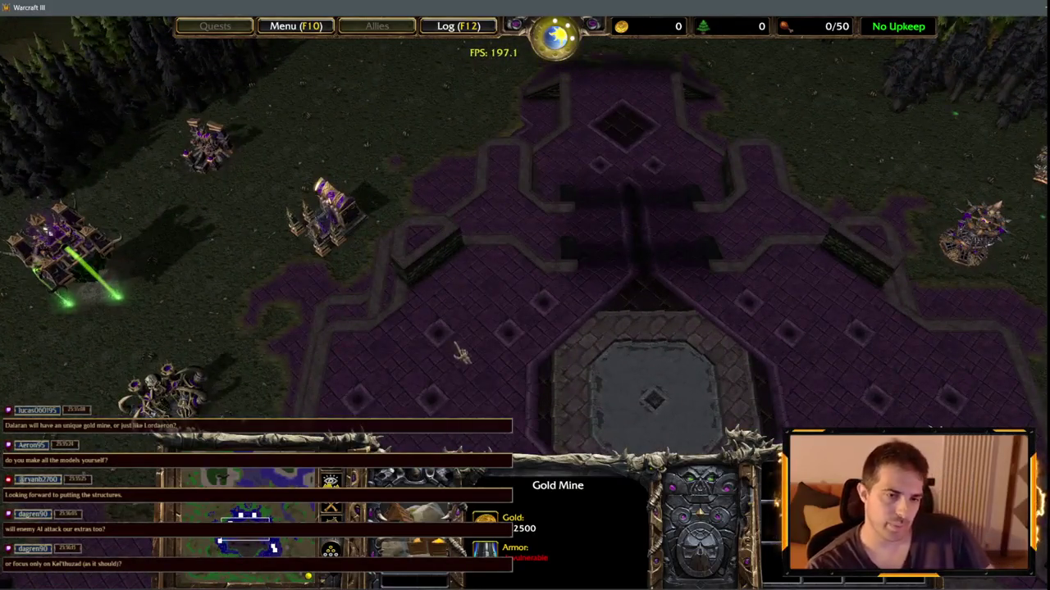
{"action": "key", "text": "Down"}
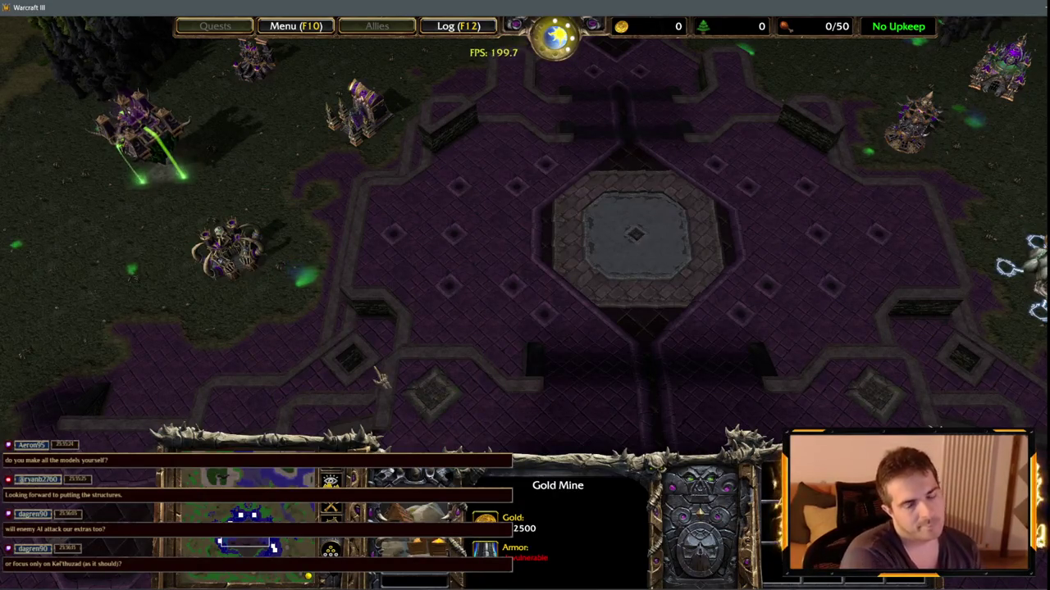
{"action": "left_click", "coordinate": [283, 510]}
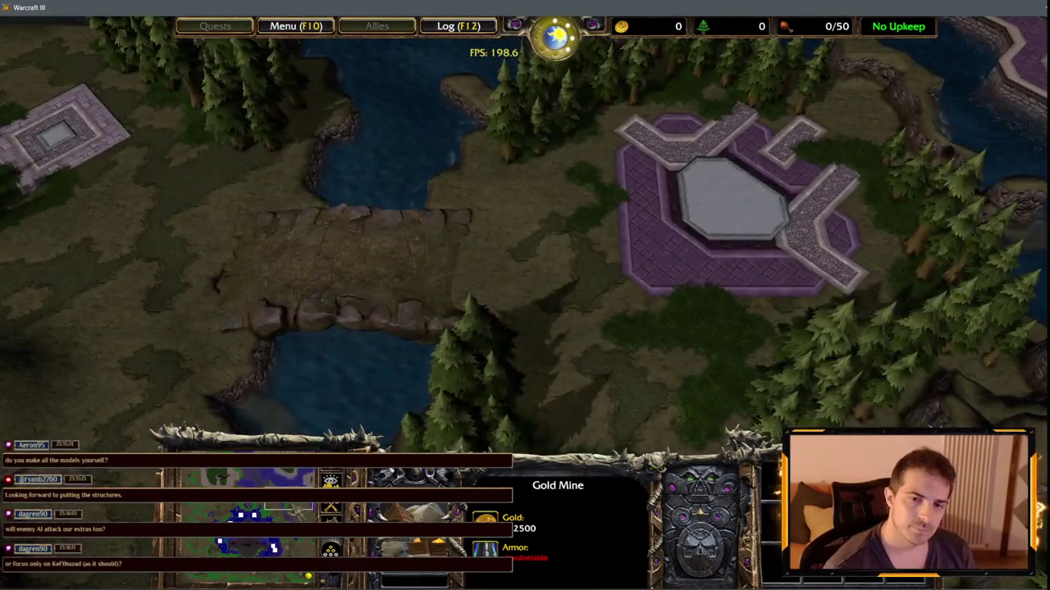
{"action": "mouse_move", "coordinate": [283, 510]}
{"action": "left_mouse_down"}
{"action": "mouse_move", "coordinate": [271, 548]}
{"action": "mouse_move", "coordinate": [243, 515]}
{"action": "mouse_move", "coordinate": [238, 550]}
{"action": "left_mouse_up"}
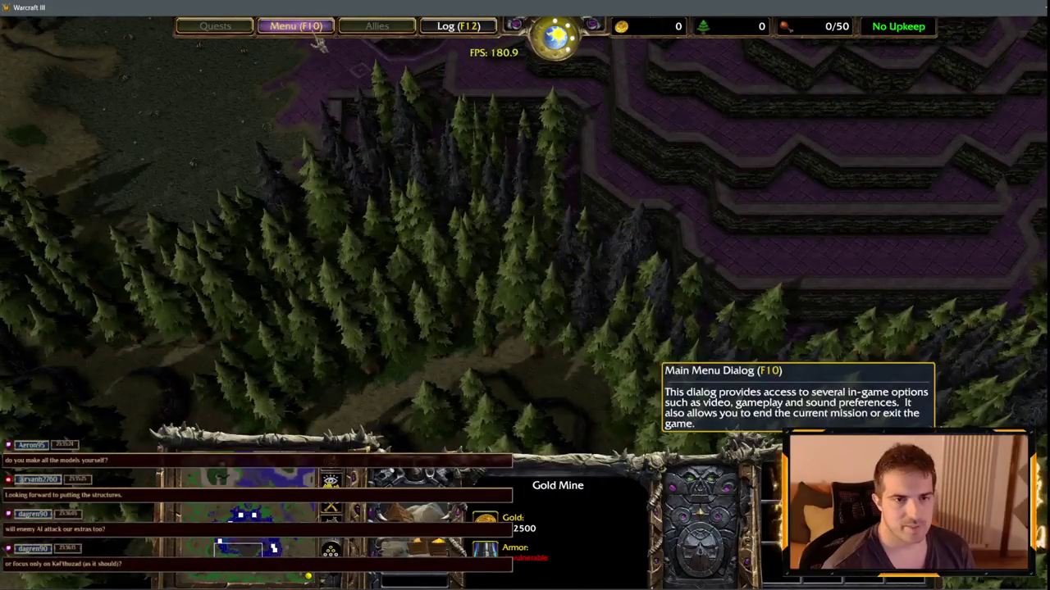
- Quit the test game through Menu > End Game > Exit and return to the editor
{"action": "left_click", "coordinate": [282, 26]}
{"action": "left_click", "coordinate": [525, 321]}
{"action": "left_click", "coordinate": [524, 215]}
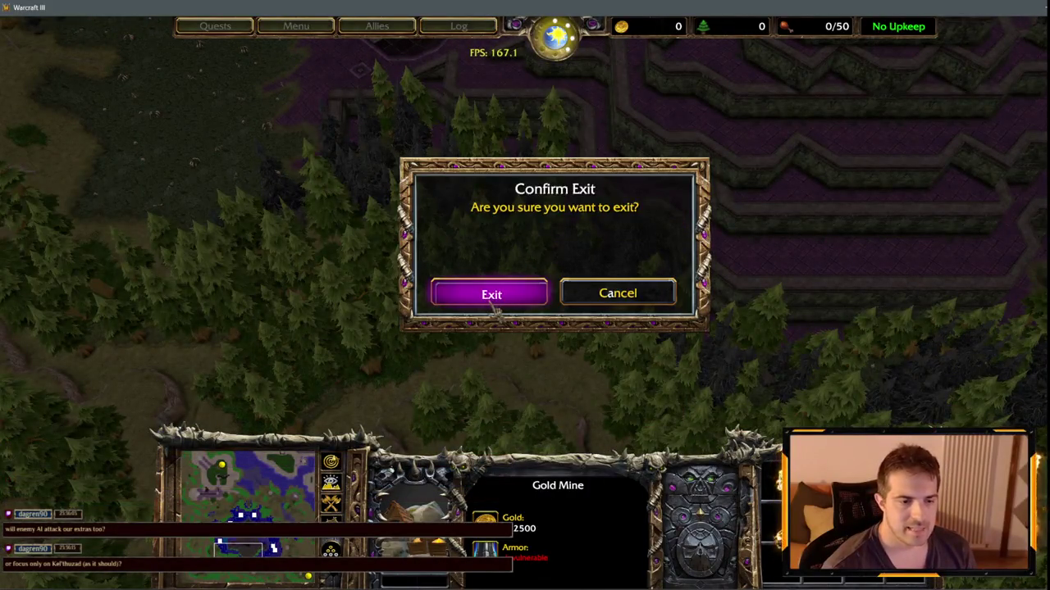
{"action": "left_click", "coordinate": [493, 300]}
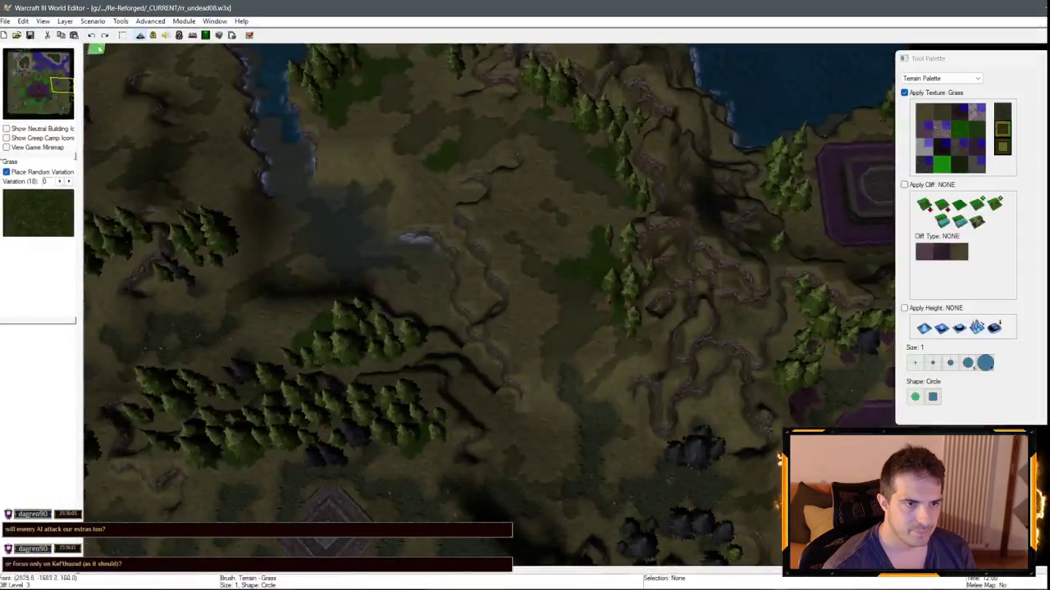
- Open Blizzard's campaign map undead08.w3x from Campaign > reforged > roc
{"action": "left_click", "coordinate": [7, 21]}
{"action": "left_click", "coordinate": [33, 46]}
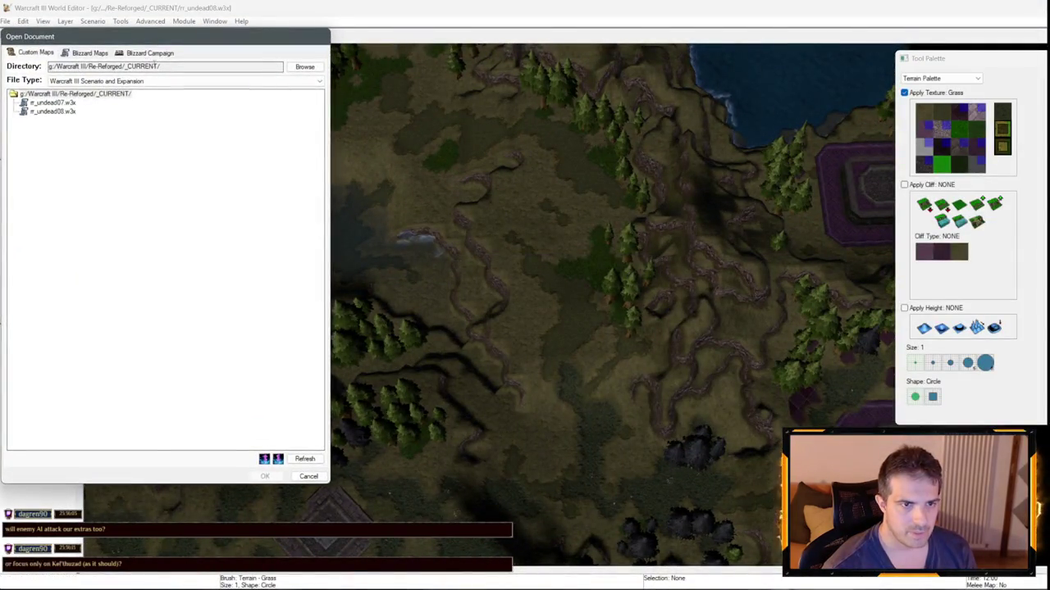
{"action": "left_click", "coordinate": [146, 53]}
{"action": "left_click", "coordinate": [14, 88]}
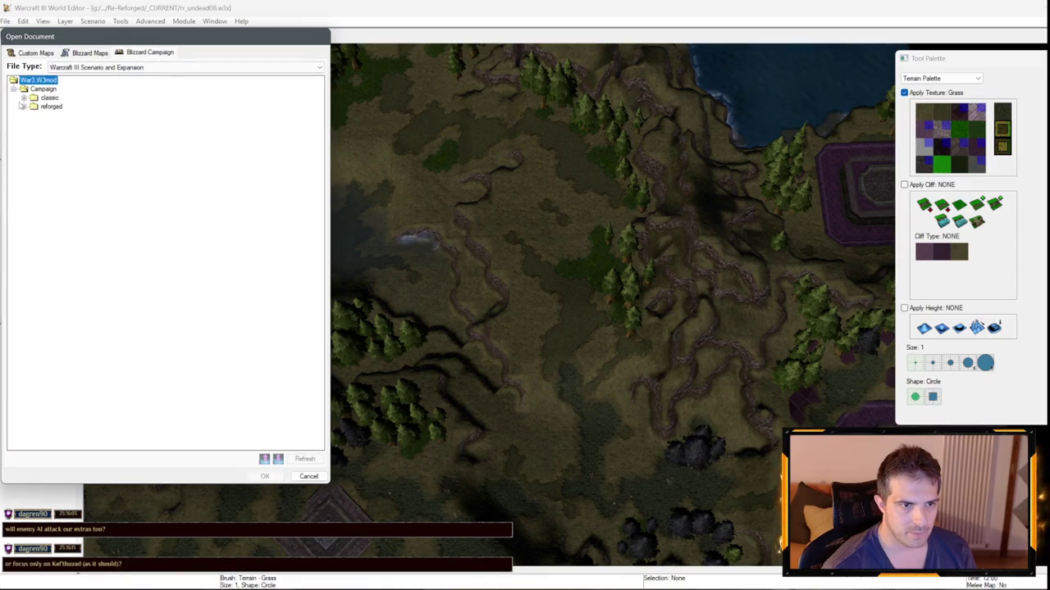
{"action": "left_click", "coordinate": [33, 115]}
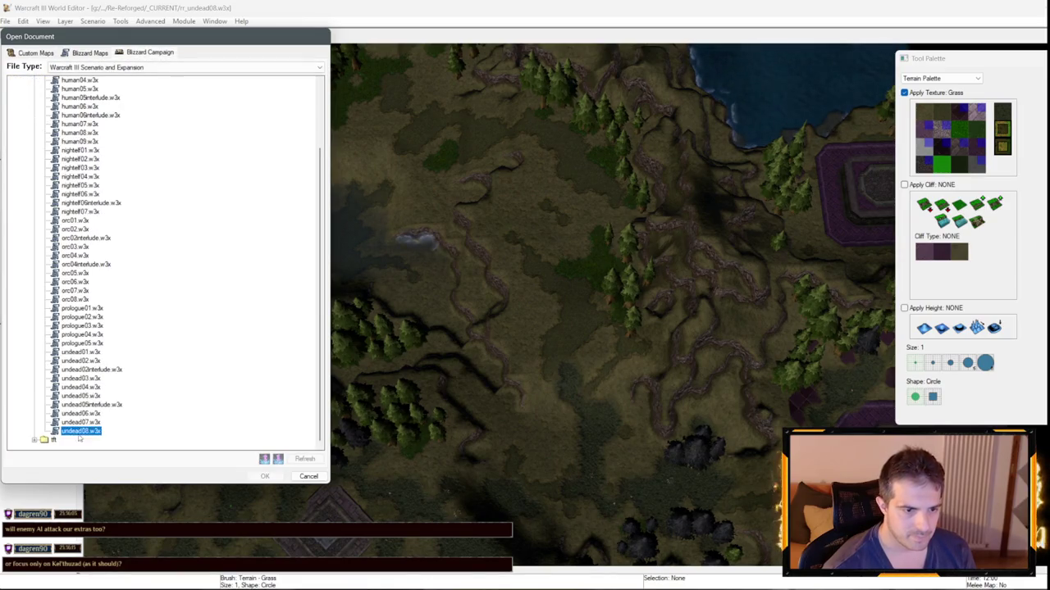
{"action": "left_click", "coordinate": [257, 476]}
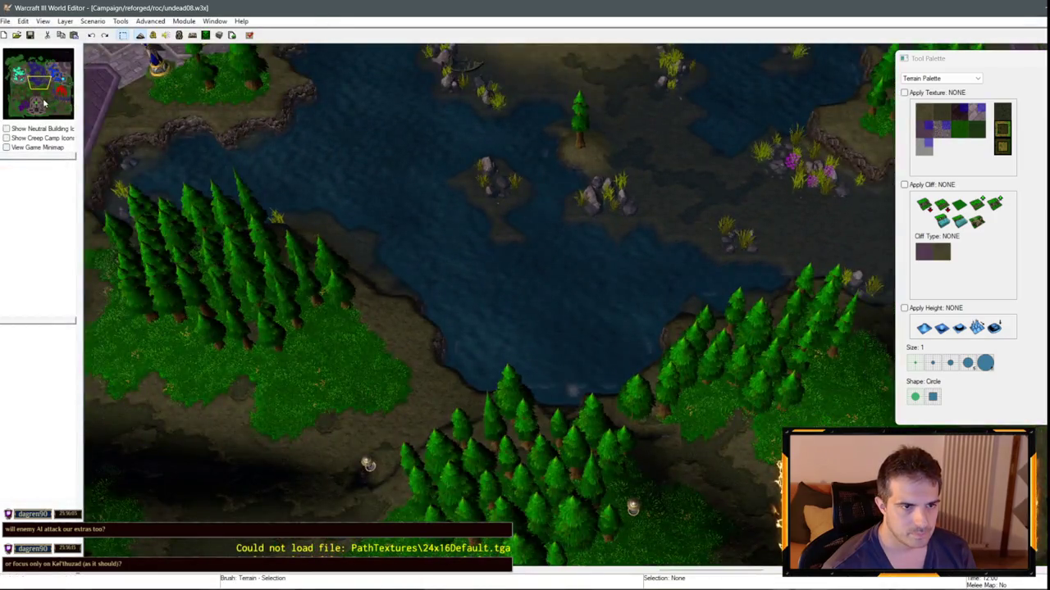
{"action": "left_click", "coordinate": [45, 103]}
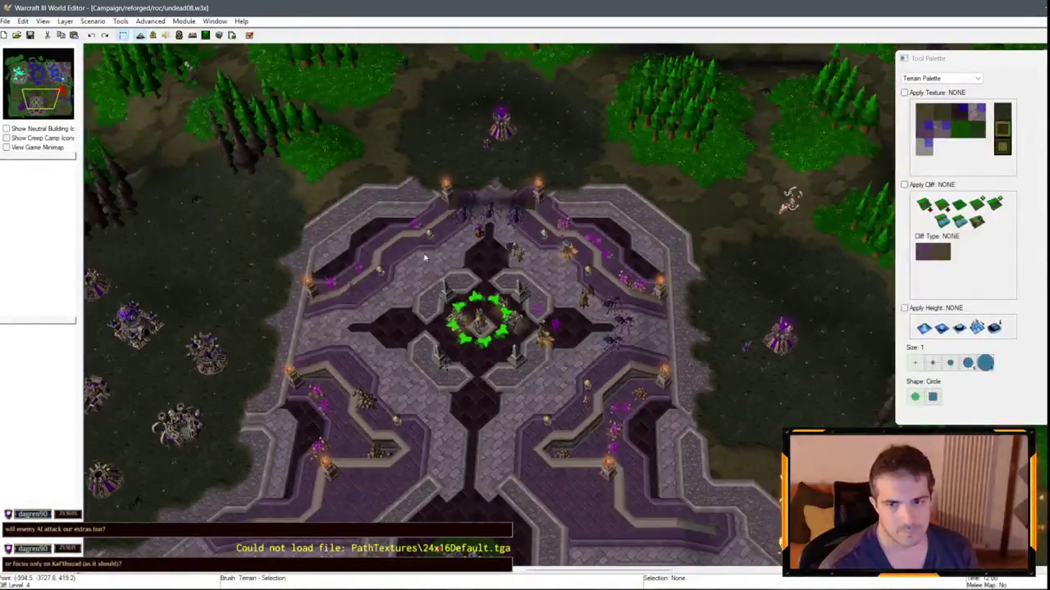
{"action": "scroll", "coordinate": [709, 182], "scroll_direction": "down", "scroll_amount": 5}
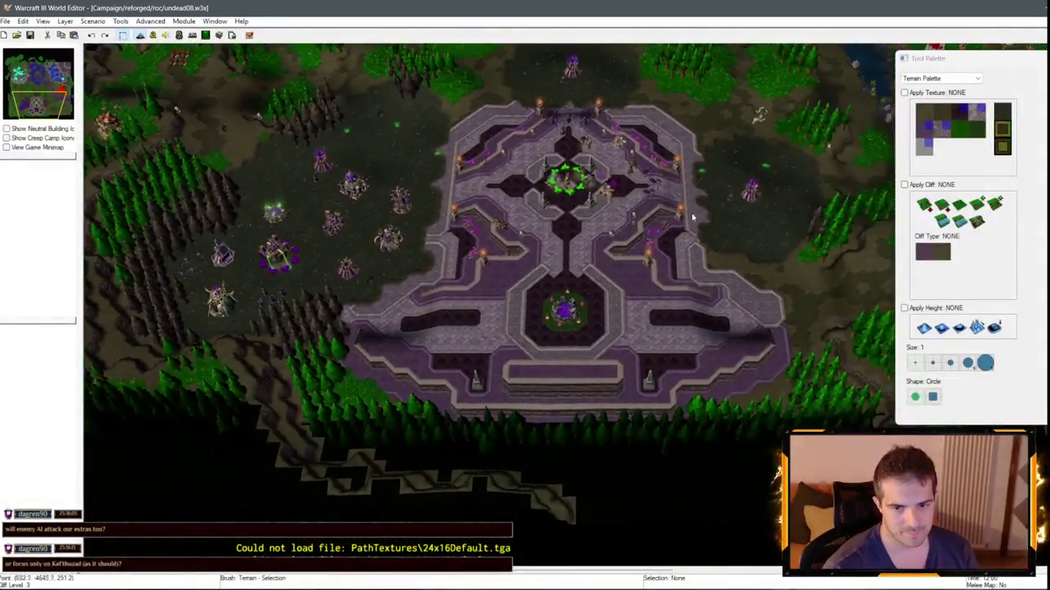
{"action": "mouse_move", "coordinate": [692, 218]}
{"action": "left_mouse_down"}
{"action": "mouse_move", "coordinate": [509, 257]}
{"action": "mouse_move", "coordinate": [415, 263]}
{"action": "left_mouse_up"}
{"action": "scroll", "coordinate": [415, 263], "scroll_direction": "down", "scroll_amount": 3}
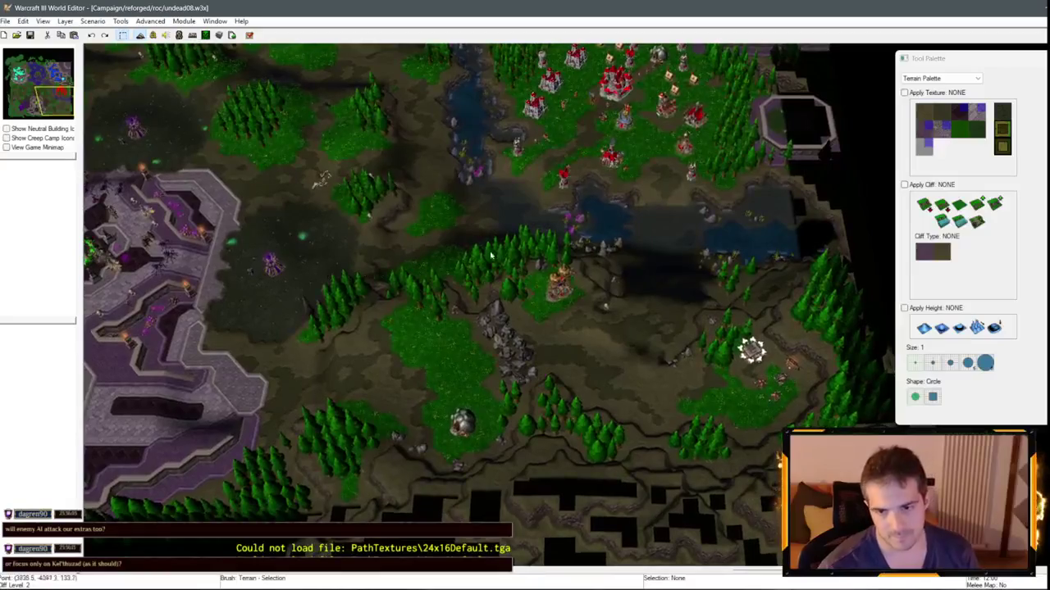
{"action": "scroll", "coordinate": [537, 232], "scroll_direction": "up", "scroll_amount": 4}
{"action": "scroll", "coordinate": [537, 232], "scroll_direction": "up", "scroll_amount": 3}
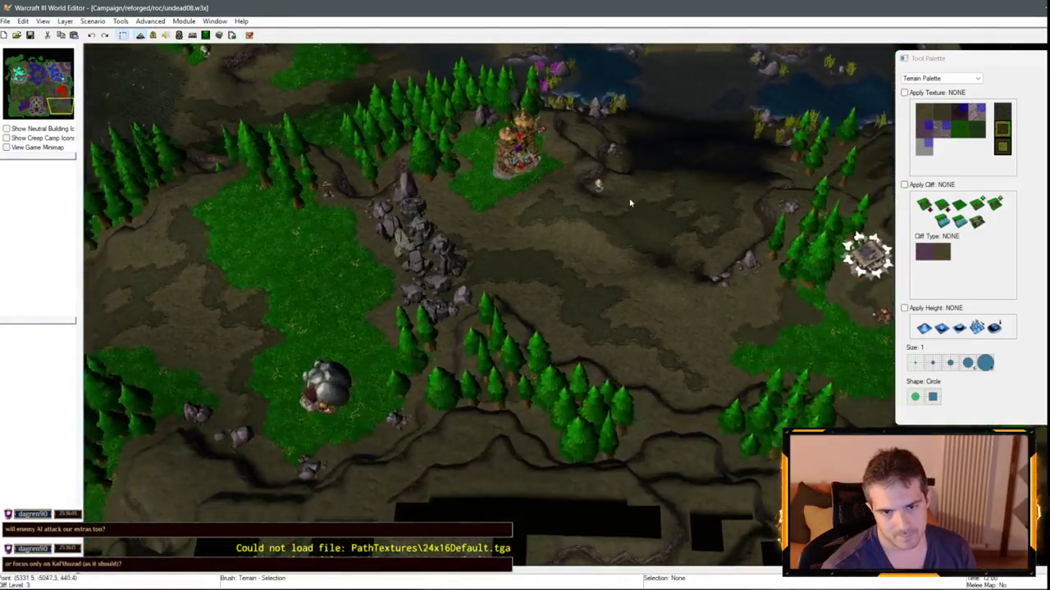
{"action": "mouse_move", "coordinate": [699, 228]}
{"action": "left_mouse_down"}
{"action": "mouse_move", "coordinate": [326, 270]}
{"action": "mouse_move", "coordinate": [588, 397]}
{"action": "left_mouse_up"}
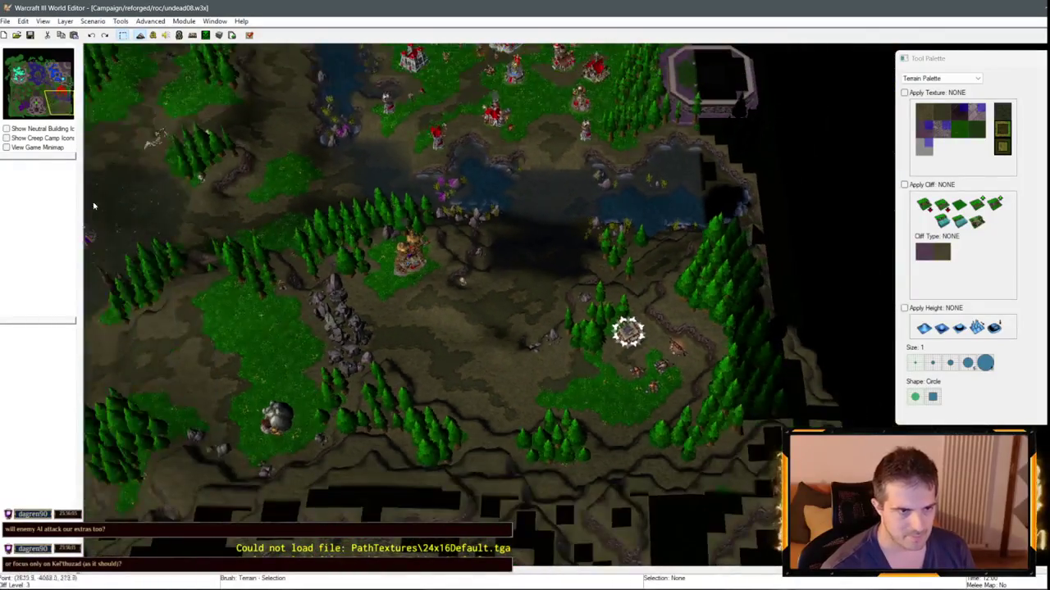
{"action": "left_click_drag", "start_coordinate": [24, 120], "coordinate": [15, 101]}
{"action": "scroll", "coordinate": [433, 293], "scroll_direction": "up", "scroll_amount": 4}
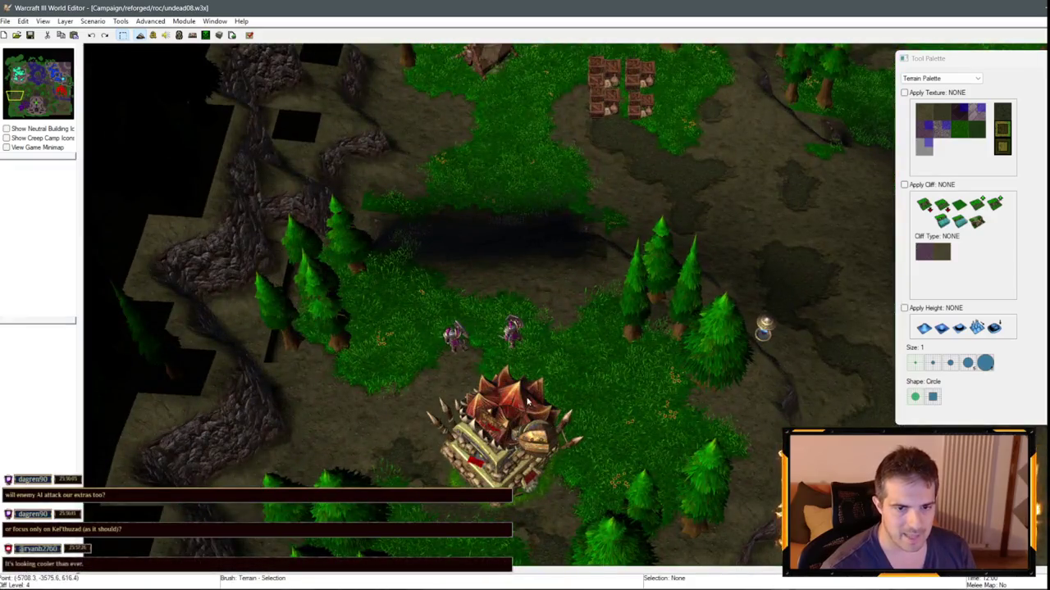
{"action": "scroll", "coordinate": [529, 329], "scroll_direction": "down", "scroll_amount": 2}
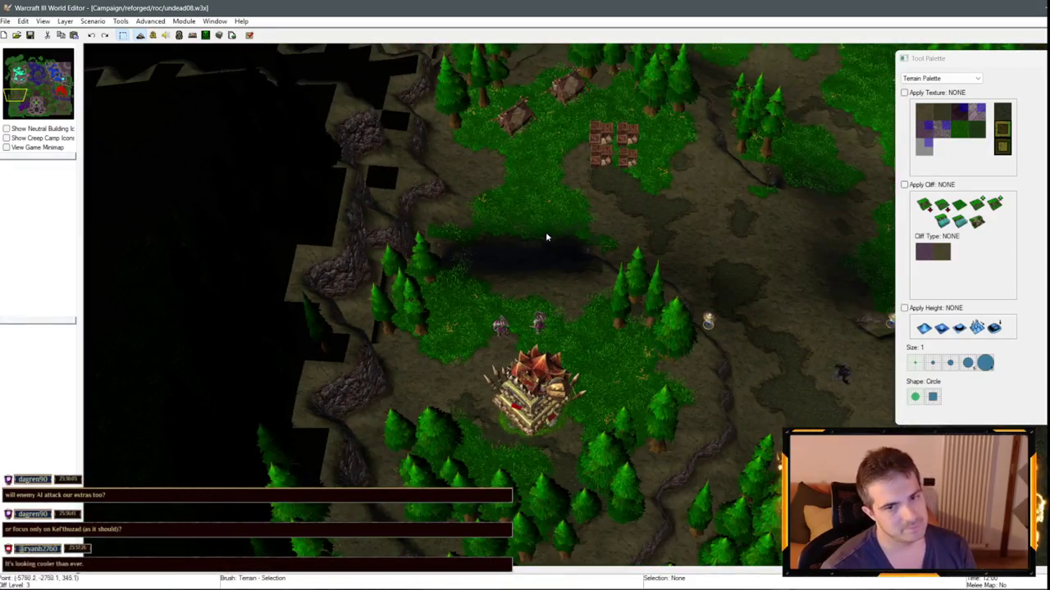
{"action": "scroll", "coordinate": [546, 237], "scroll_direction": "down", "scroll_amount": 2}
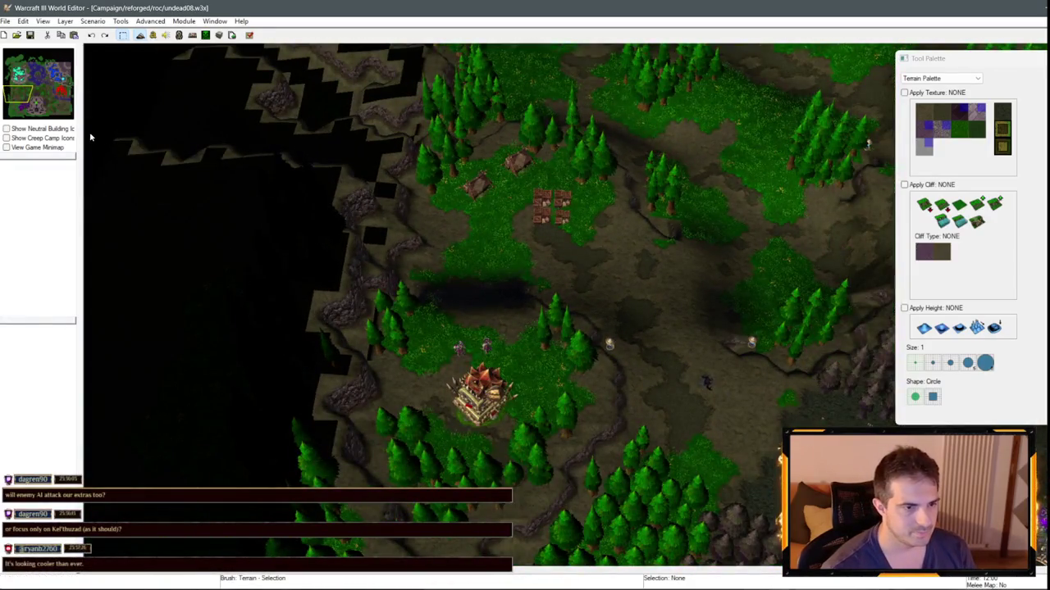
{"action": "scroll", "coordinate": [245, 209], "scroll_direction": "up", "scroll_amount": 2}
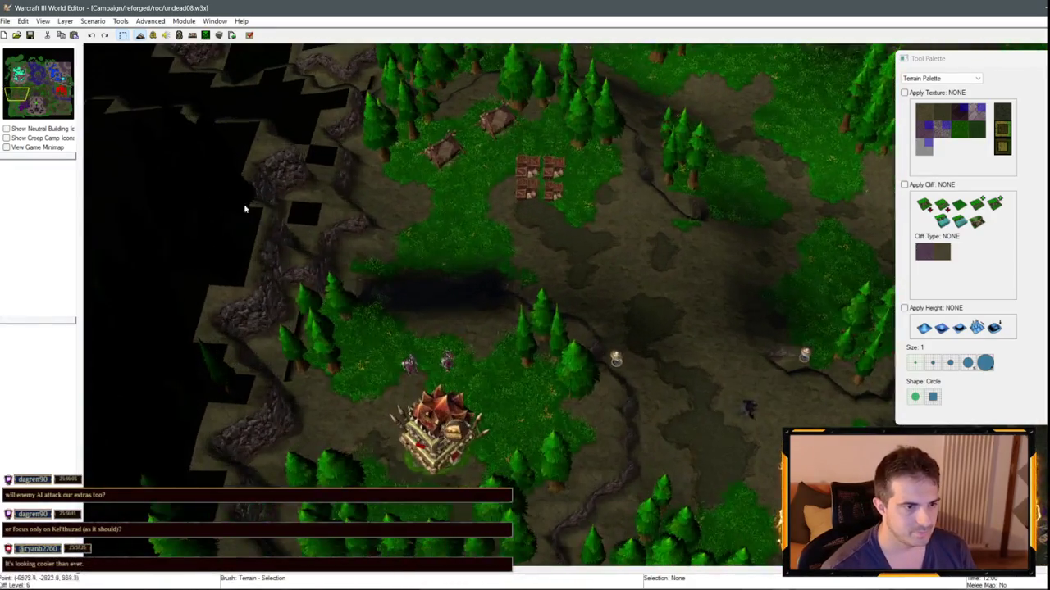
{"action": "left_click_drag", "start_coordinate": [40, 115], "coordinate": [20, 75]}
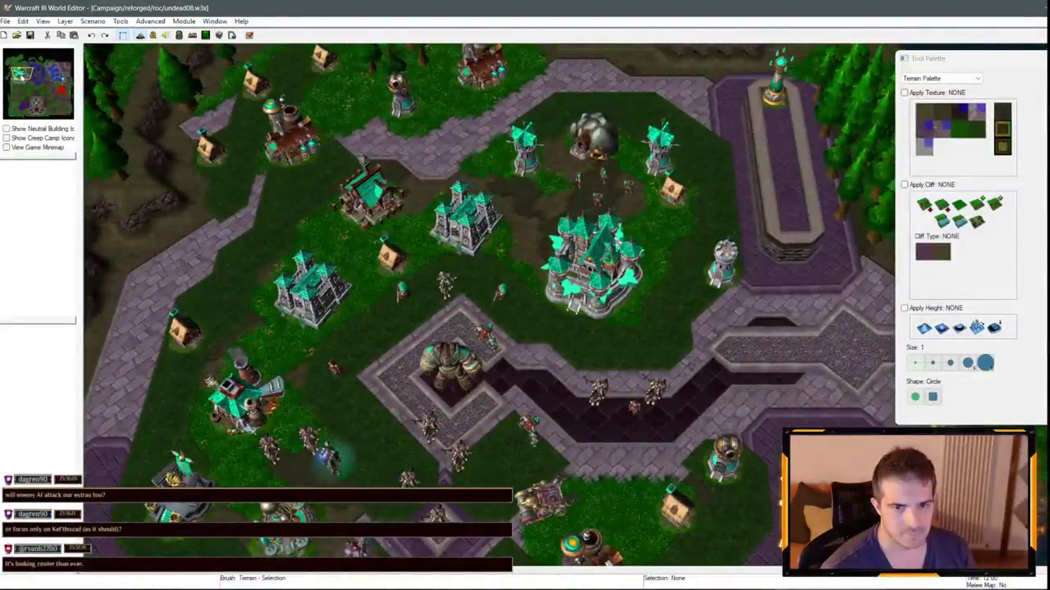
{"action": "scroll", "coordinate": [515, 350], "scroll_direction": "down", "scroll_amount": 3}
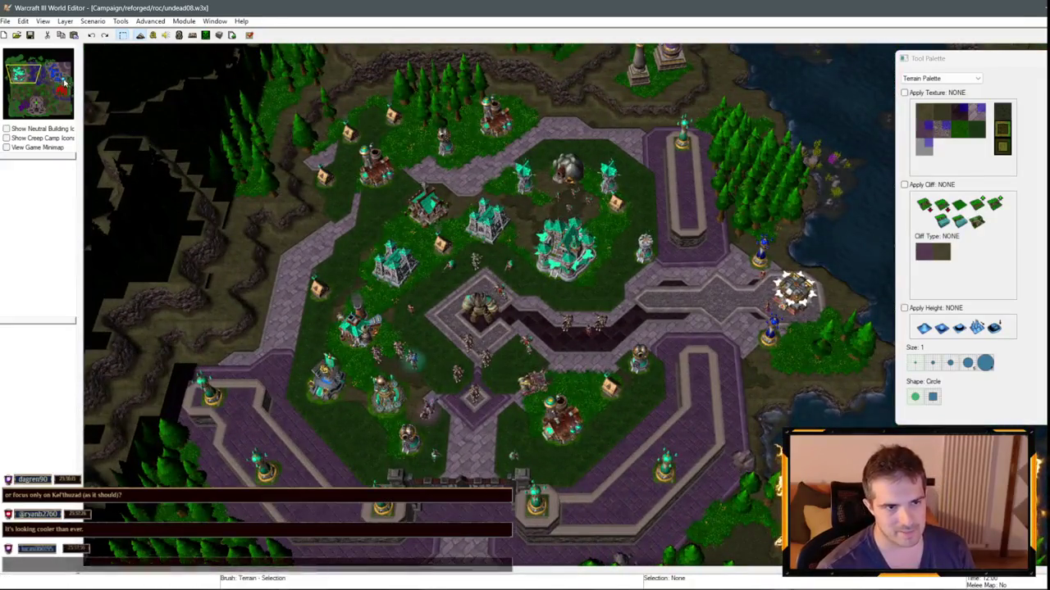
{"action": "left_click", "coordinate": [61, 80]}
{"action": "mouse_move", "coordinate": [61, 79]}
{"action": "left_mouse_down"}
{"action": "mouse_move", "coordinate": [56, 112]}
{"action": "mouse_move", "coordinate": [38, 105]}
{"action": "left_mouse_up"}
{"action": "scroll", "coordinate": [544, 289], "scroll_direction": "down", "scroll_amount": 5}
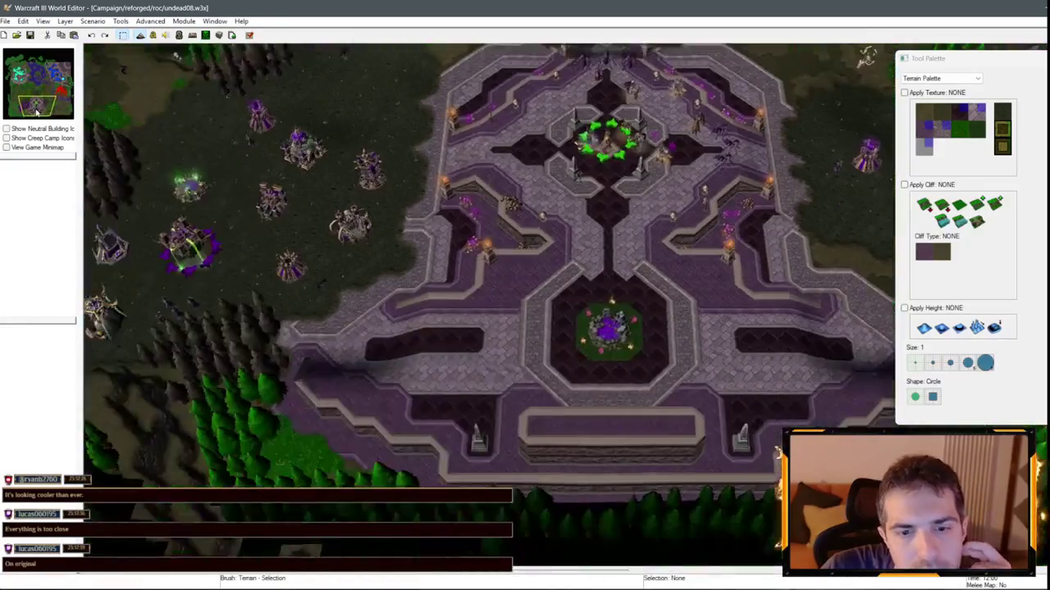
{"action": "scroll", "coordinate": [544, 288], "scroll_direction": "up", "scroll_amount": 3}
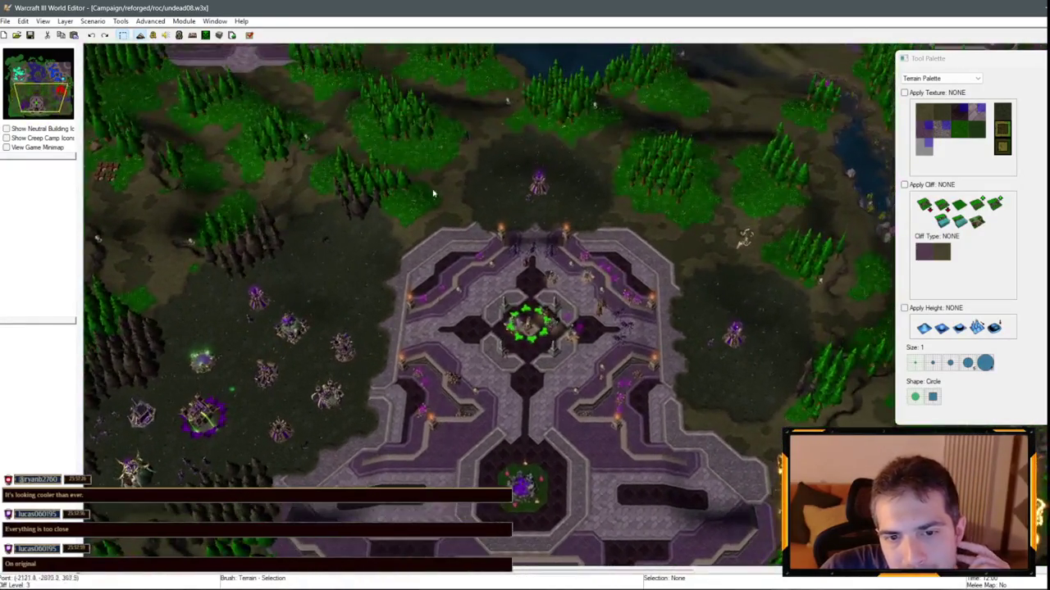
{"action": "left_click", "coordinate": [214, 23]}
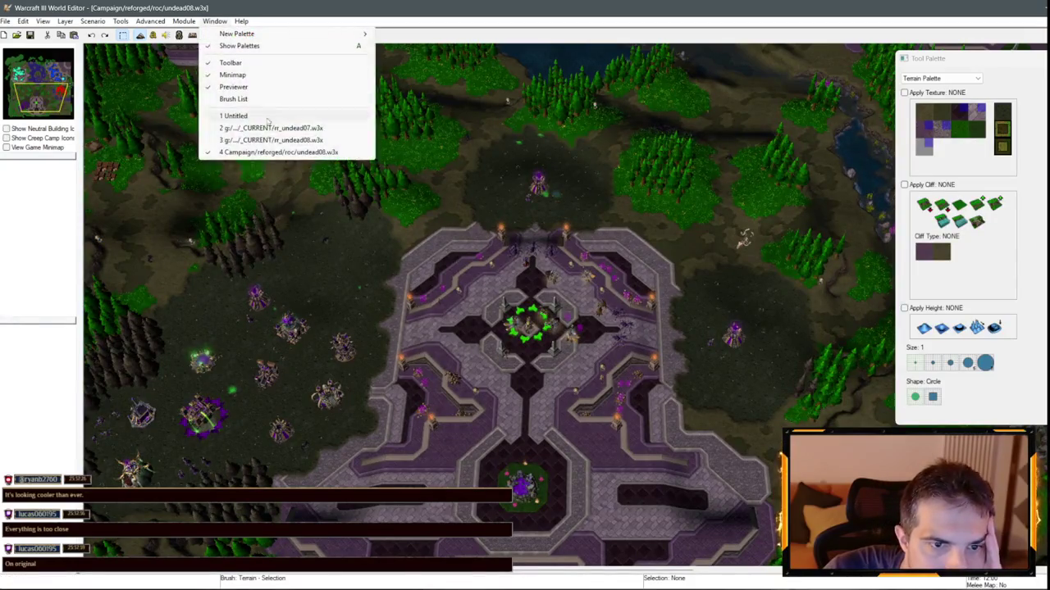
{"action": "left_click", "coordinate": [302, 153]}
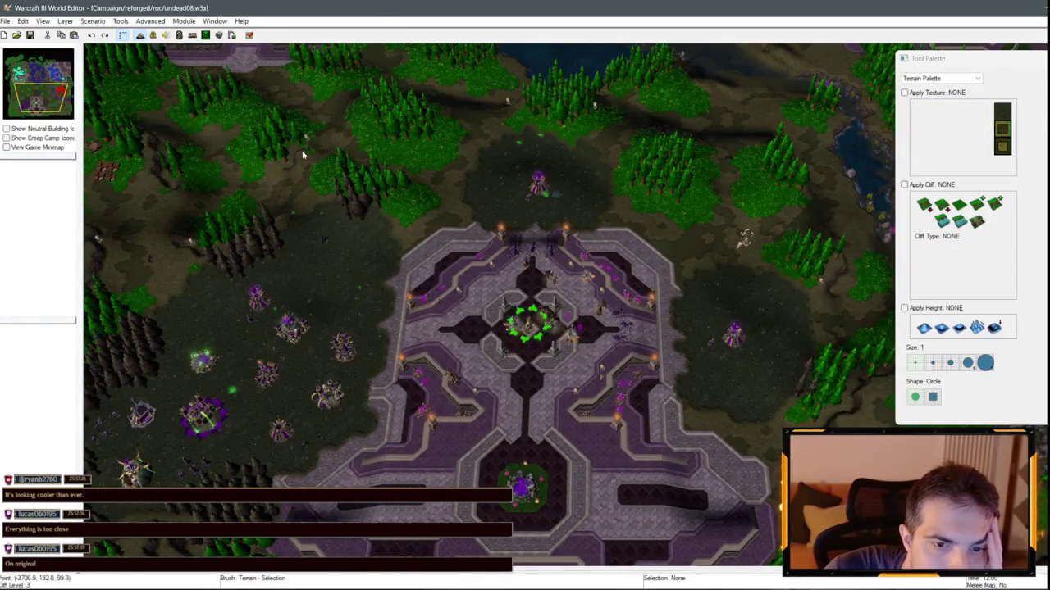
{"action": "scroll", "coordinate": [489, 218], "scroll_direction": "down", "scroll_amount": 2}
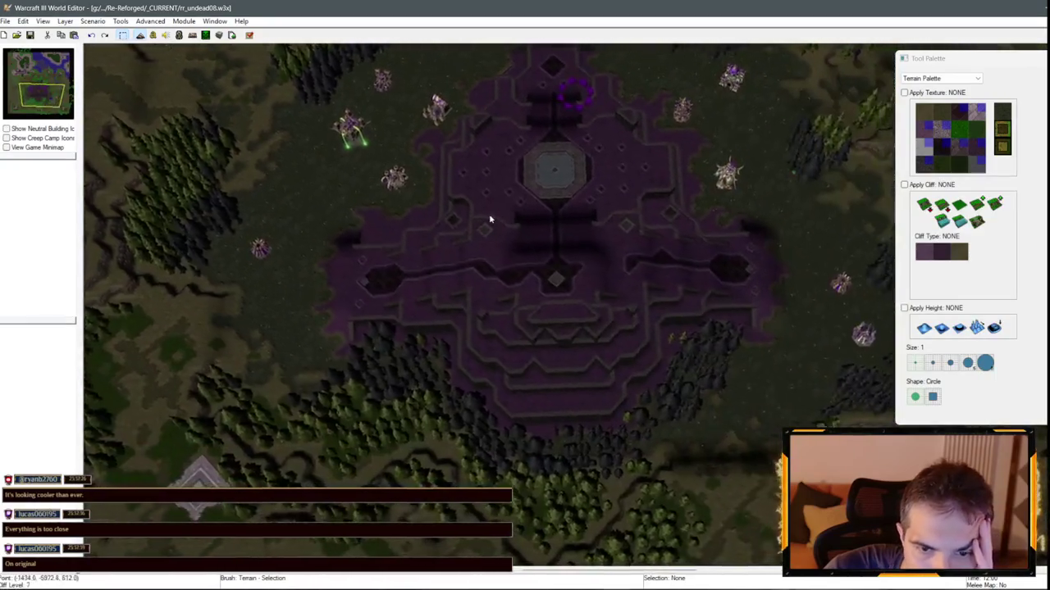
{"action": "scroll", "coordinate": [445, 368], "scroll_direction": "up", "scroll_amount": 2}
{"action": "scroll", "coordinate": [414, 361], "scroll_direction": "up", "scroll_amount": 1}
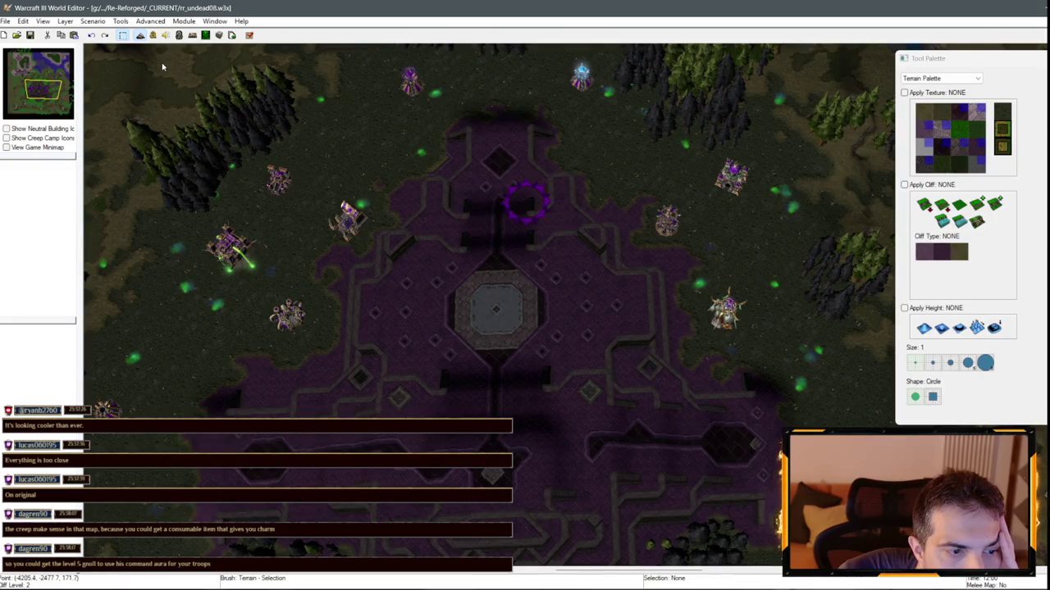
{"action": "left_click", "coordinate": [207, 23]}
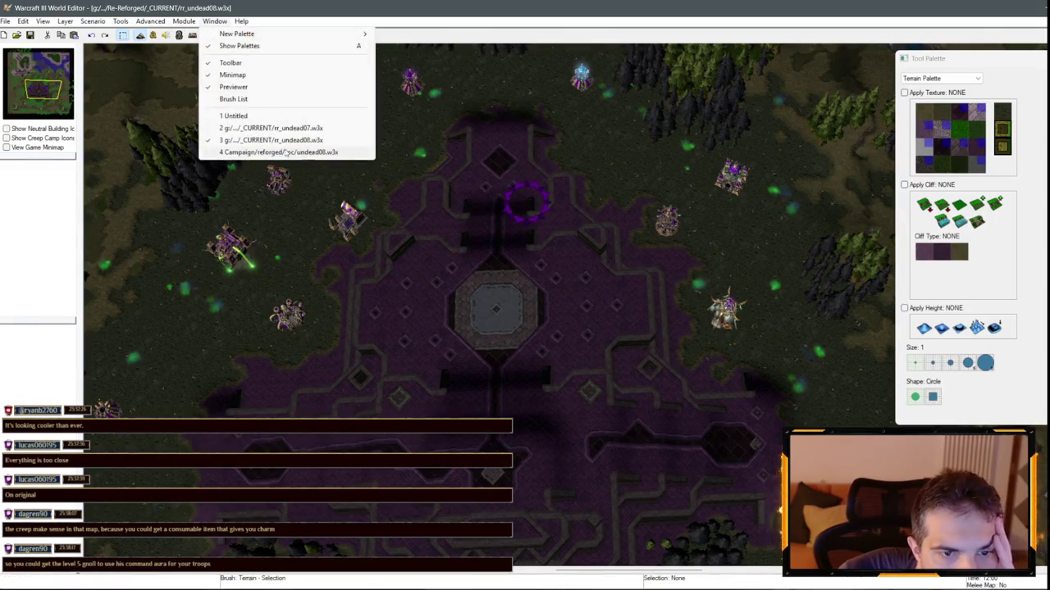
{"action": "left_click", "coordinate": [286, 153]}
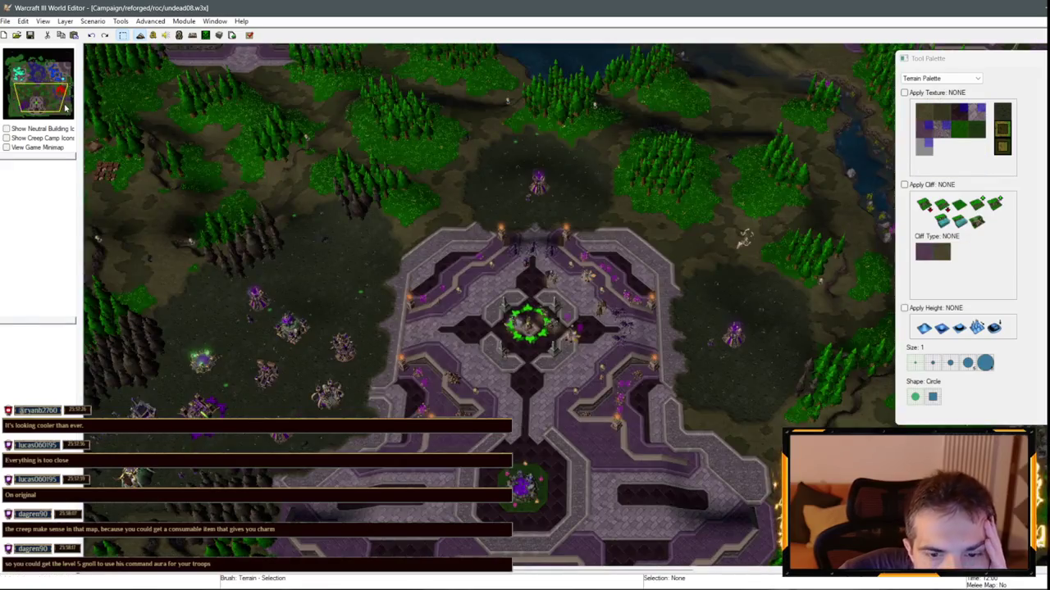
{"action": "left_click_drag", "start_coordinate": [65, 107], "coordinate": [481, 269]}
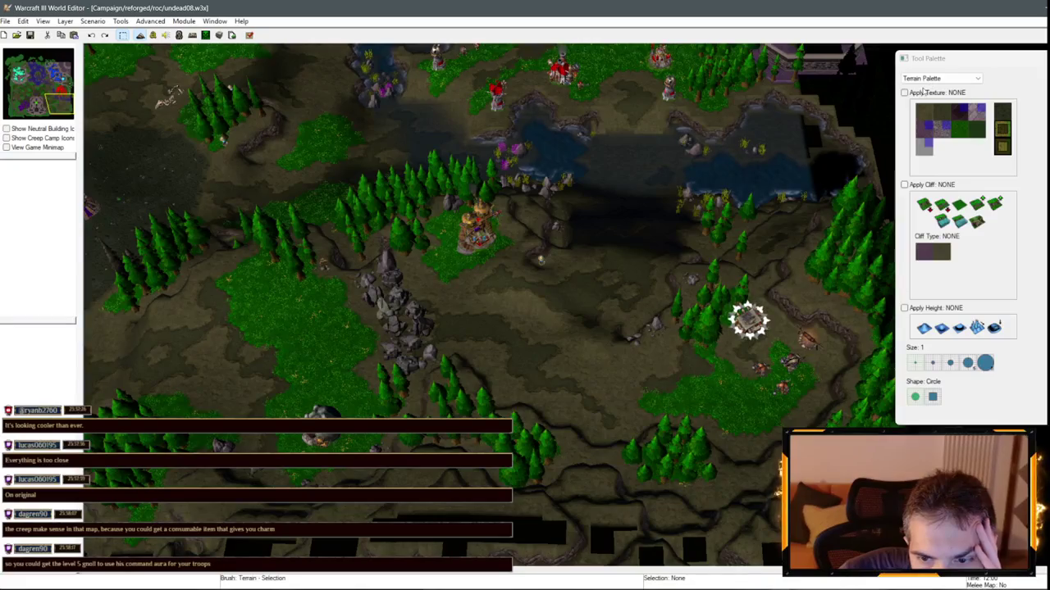
{"action": "key", "text": "Up"}
{"action": "key", "text": "Left"}
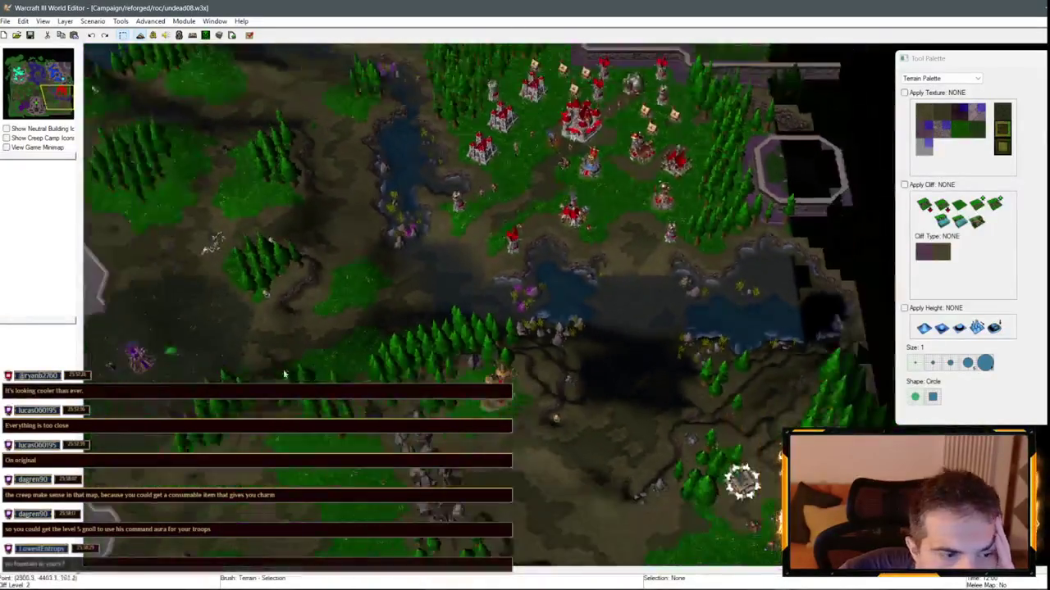
{"action": "scroll", "coordinate": [302, 326], "scroll_direction": "up", "scroll_amount": 5}
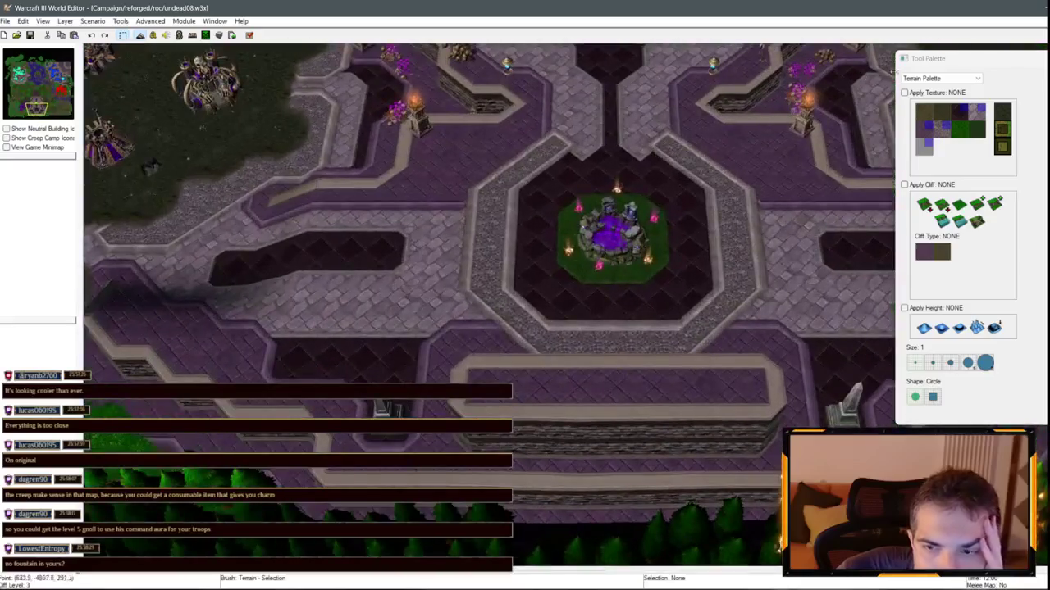
{"action": "left_click", "coordinate": [943, 78]}
{"action": "left_click", "coordinate": [935, 96]}
{"action": "left_click", "coordinate": [612, 244]}
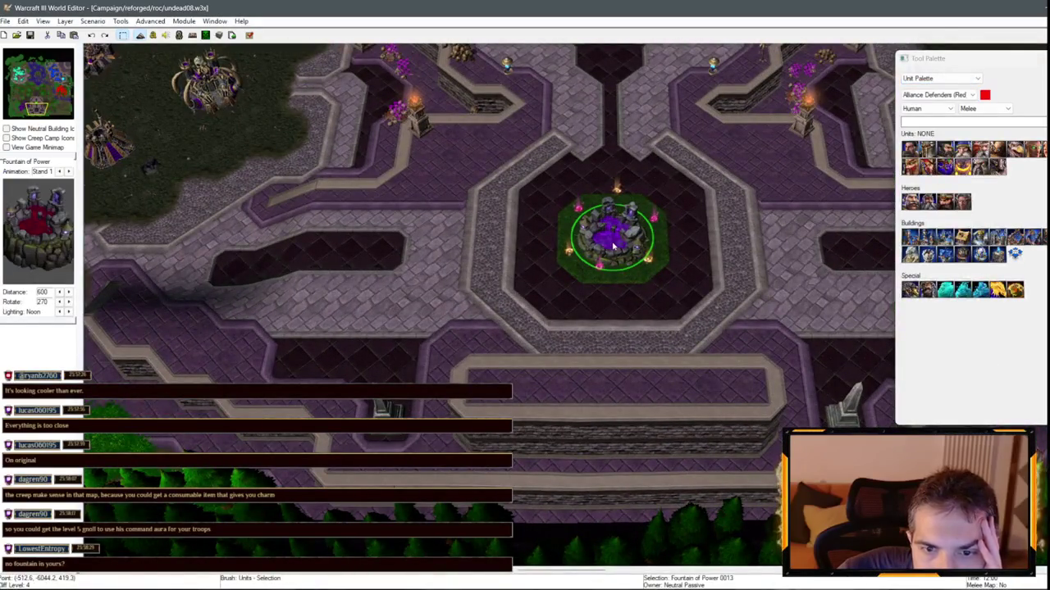
{"action": "double_click", "coordinate": [613, 240]}
{"action": "left_click", "coordinate": [586, 375]}
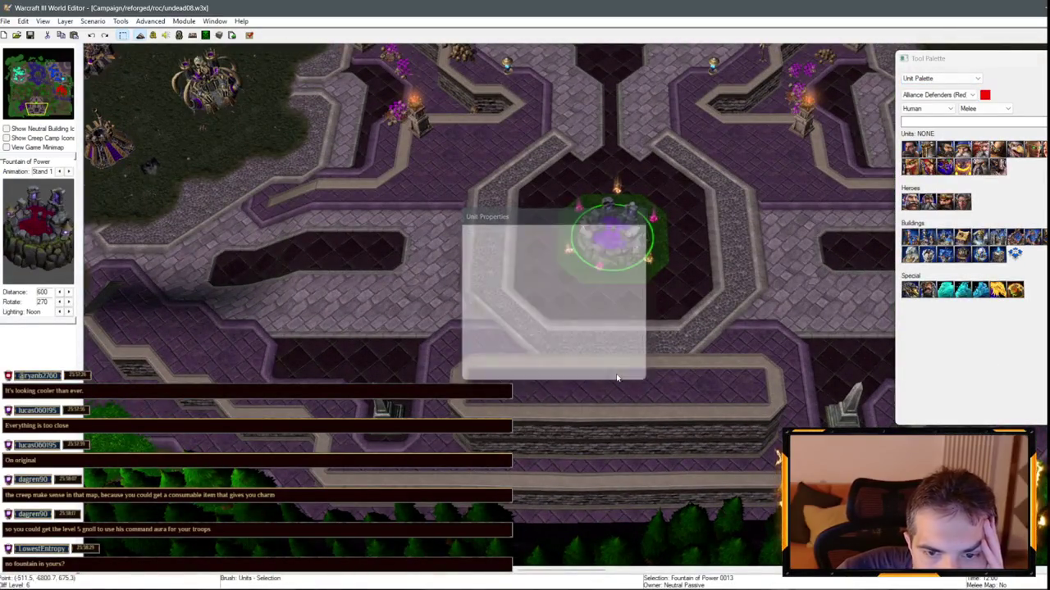
{"action": "left_click", "coordinate": [478, 215]}
{"action": "scroll", "coordinate": [459, 230], "scroll_direction": "down", "scroll_amount": 4}
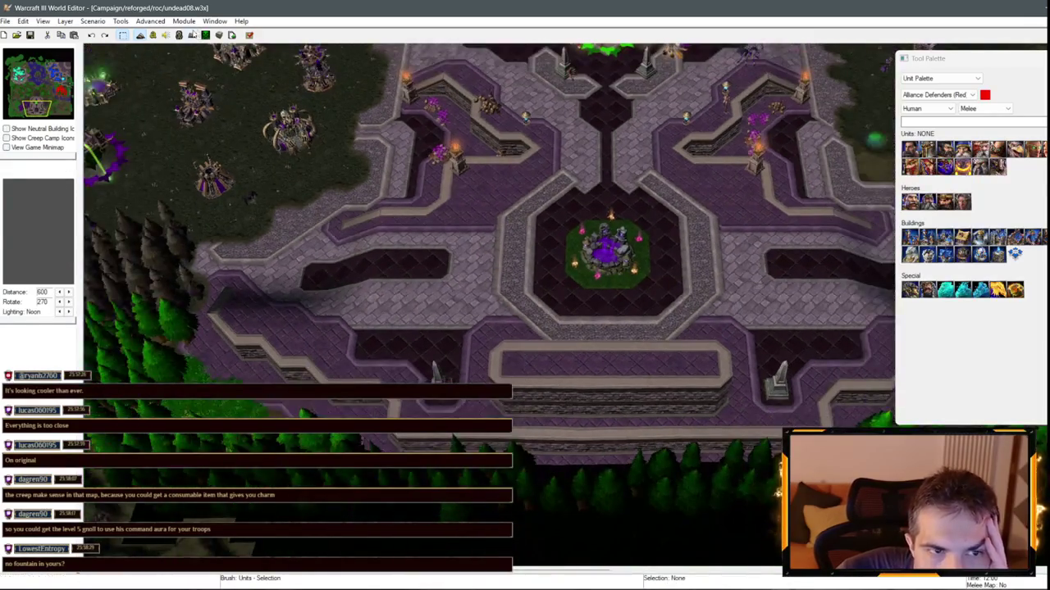
{"action": "scroll", "coordinate": [417, 239], "scroll_direction": "up", "scroll_amount": 3}
{"action": "scroll", "coordinate": [417, 239], "scroll_direction": "up", "scroll_amount": 5}
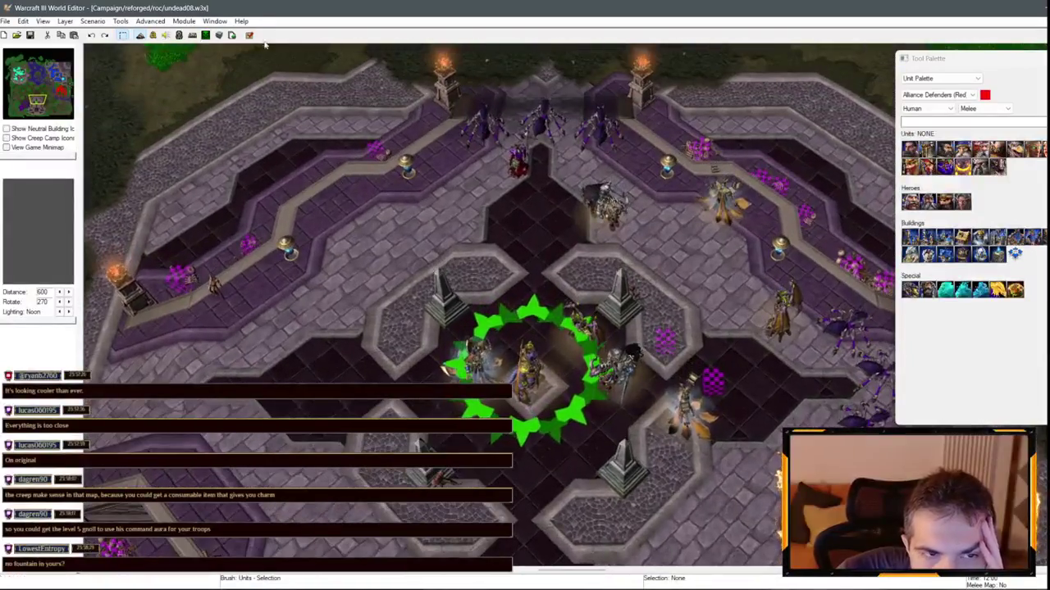
{"action": "left_click", "coordinate": [215, 20]}
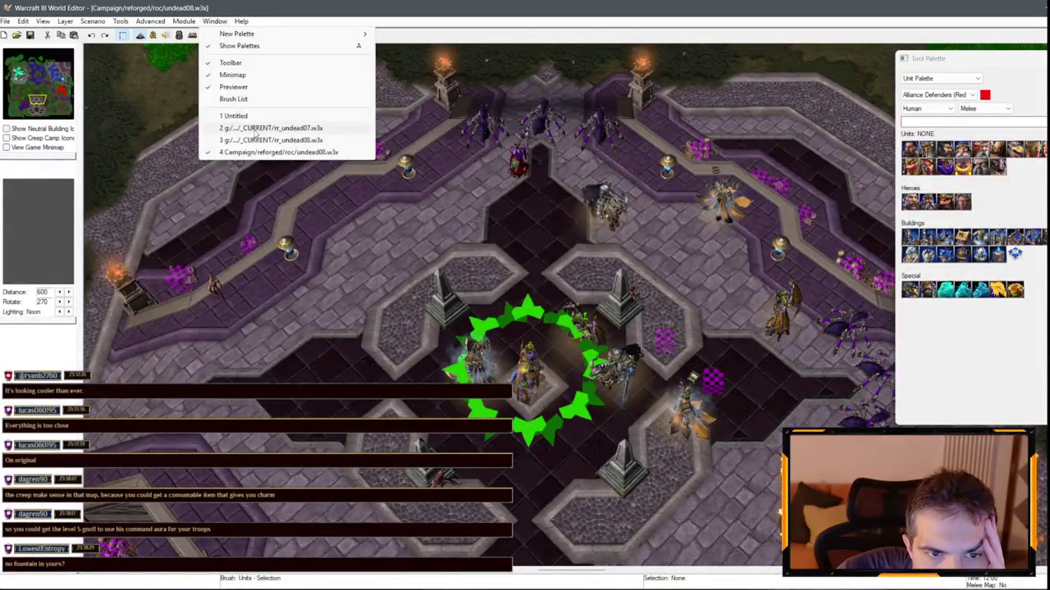
{"action": "left_click", "coordinate": [102, 106]}
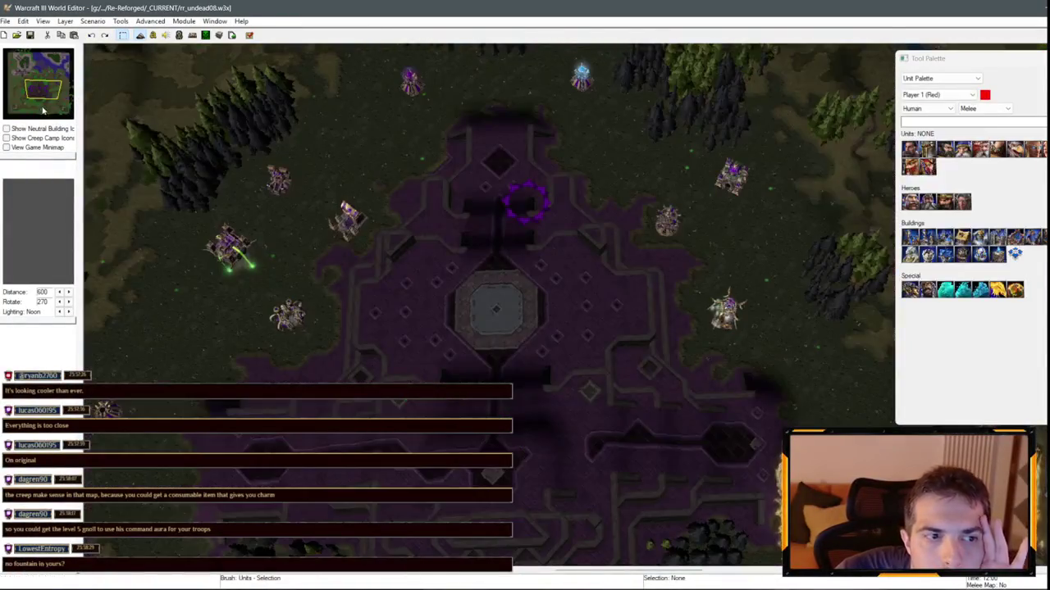
- Return to the Terrain Palette and survey the area below the central octagon from a low camera angle
{"action": "scroll", "coordinate": [467, 232], "scroll_direction": "up", "scroll_amount": 4}
{"action": "scroll", "coordinate": [474, 251], "scroll_direction": "up", "scroll_amount": 4}
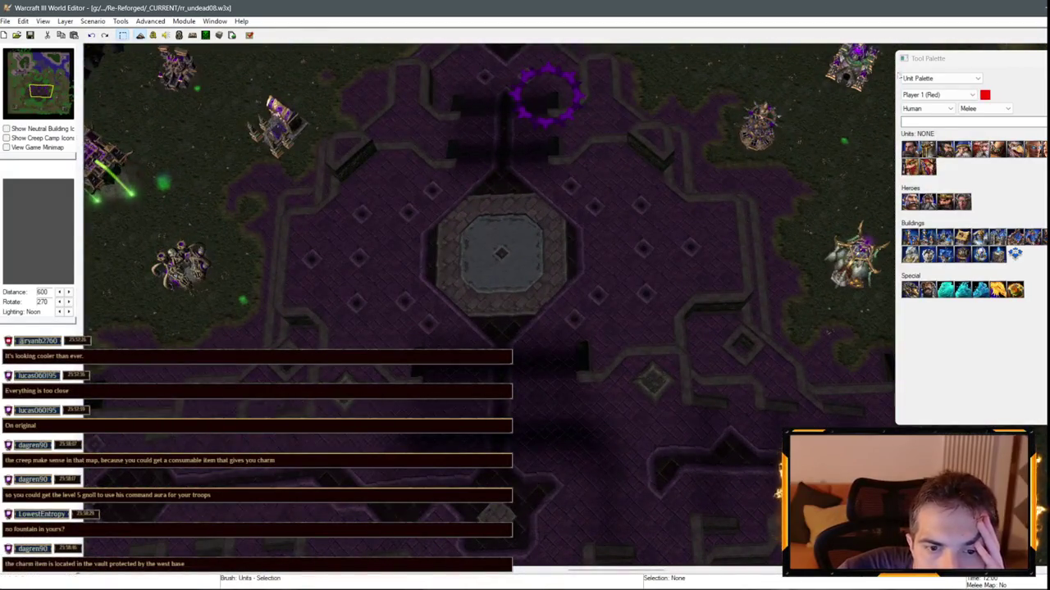
{"action": "left_click", "coordinate": [940, 78]}
{"action": "left_click", "coordinate": [927, 87]}
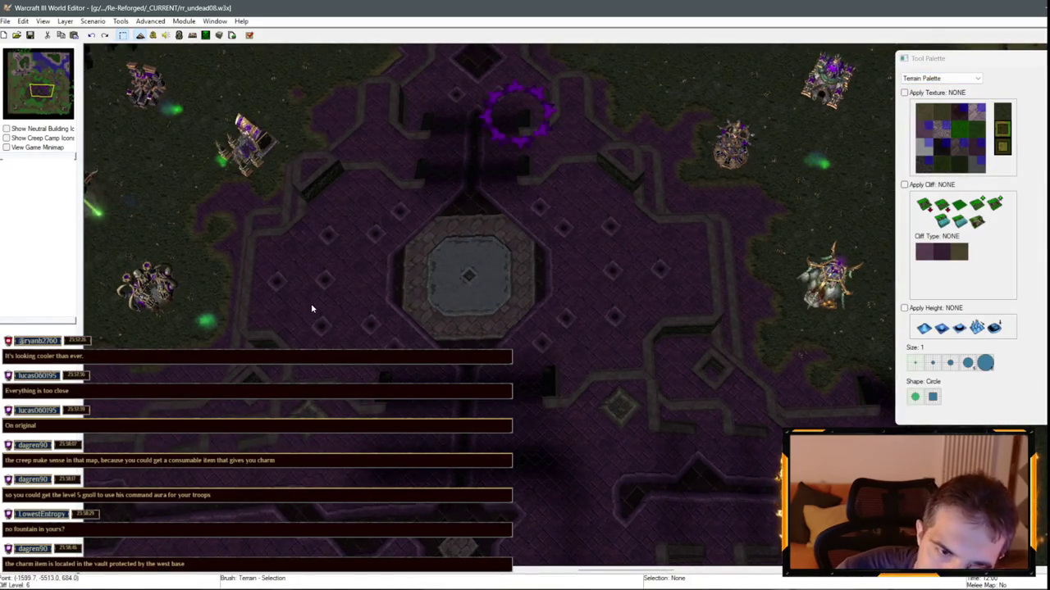
{"action": "left_click_drag", "start_coordinate": [484, 292], "coordinate": [496, 175]}
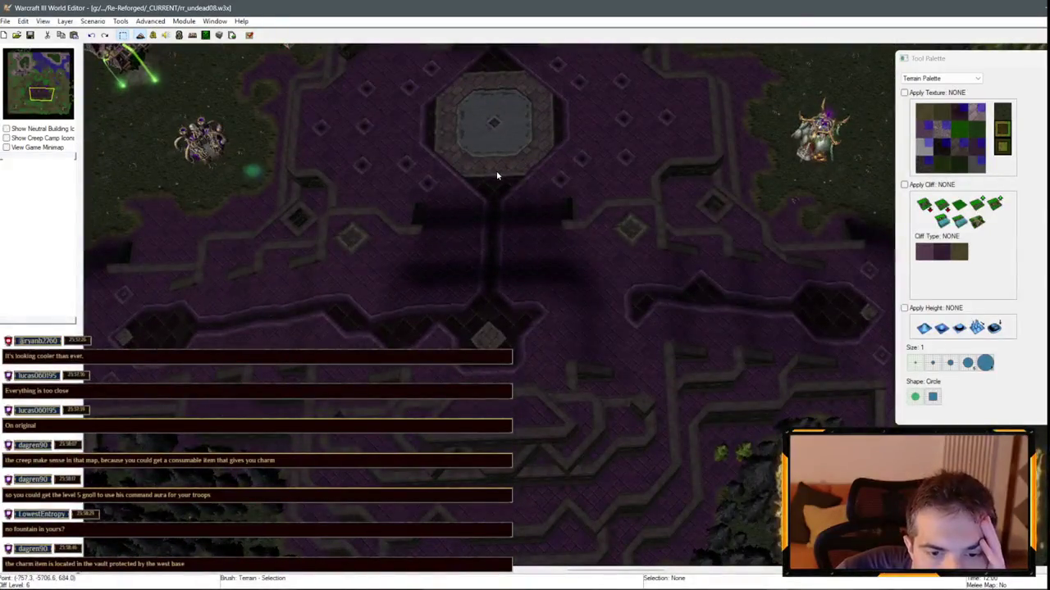
{"action": "scroll", "coordinate": [482, 142], "scroll_direction": "down", "scroll_amount": 5}
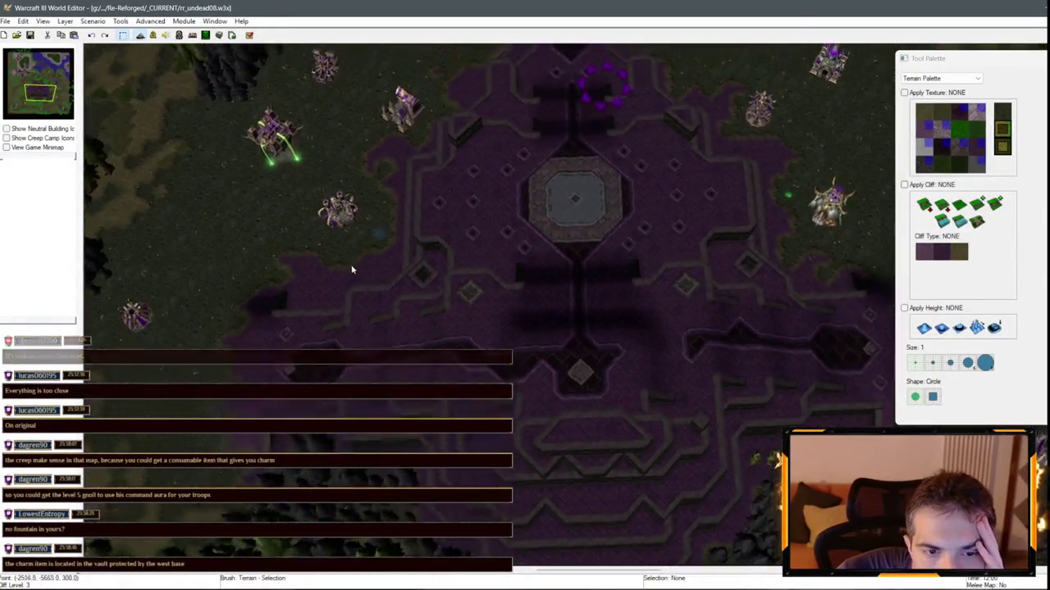
{"action": "scroll", "coordinate": [381, 251], "scroll_direction": "up", "scroll_amount": 3}
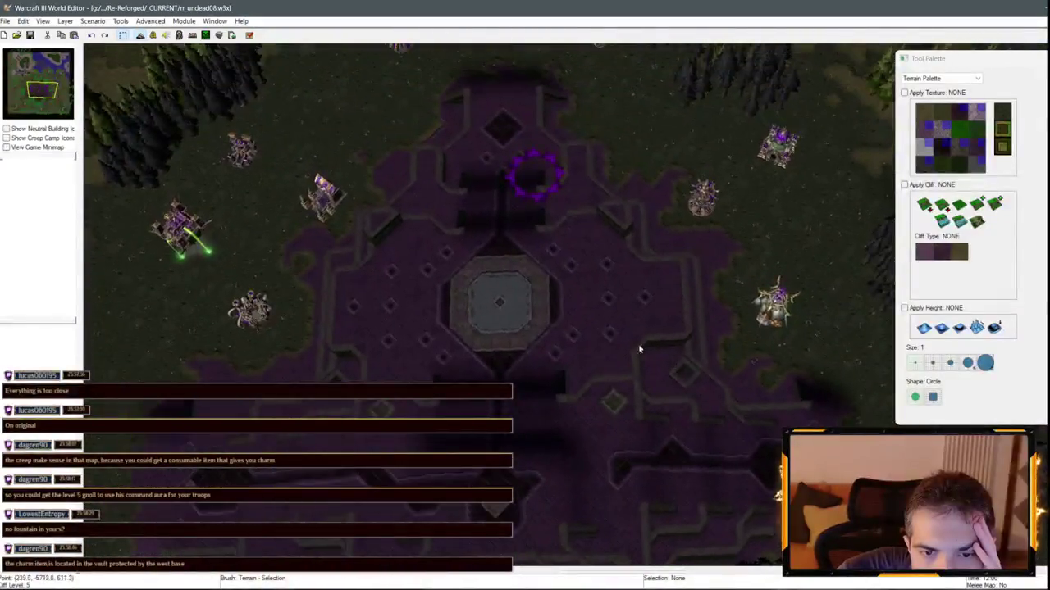
{"action": "scroll", "coordinate": [578, 297], "scroll_direction": "down", "scroll_amount": 2}
{"action": "scroll", "coordinate": [492, 214], "scroll_direction": "down", "scroll_amount": 2}
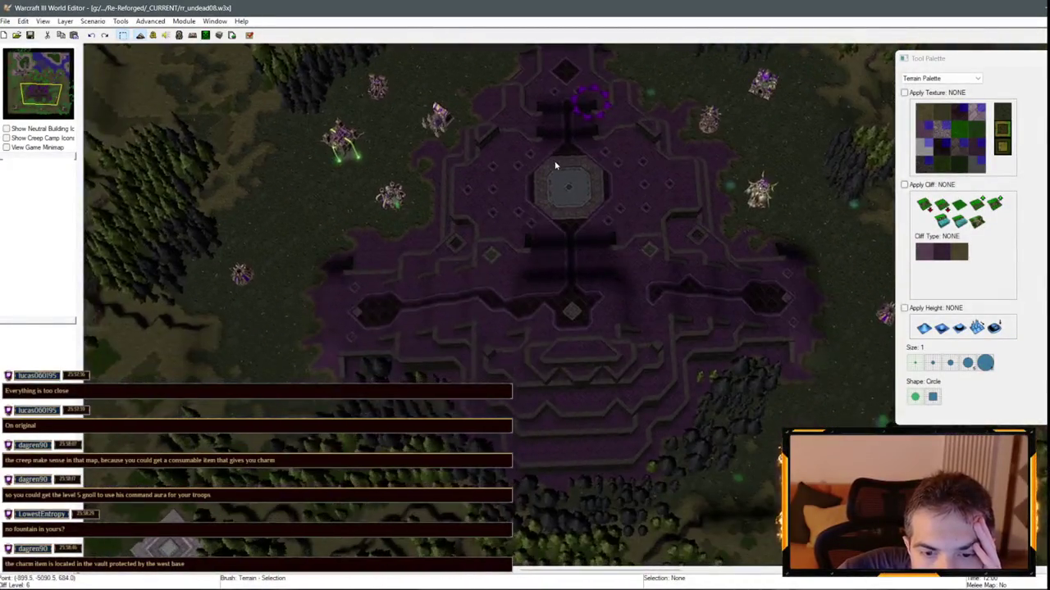
{"action": "scroll", "coordinate": [555, 167], "scroll_direction": "up", "scroll_amount": 2}
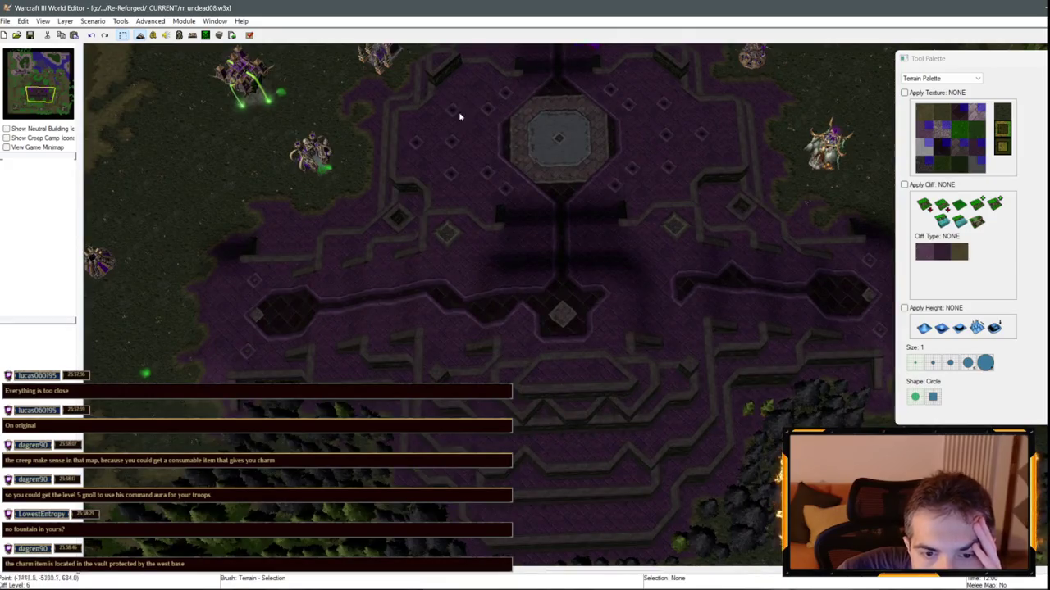
{"action": "scroll", "coordinate": [579, 305], "scroll_direction": "down", "scroll_amount": 3}
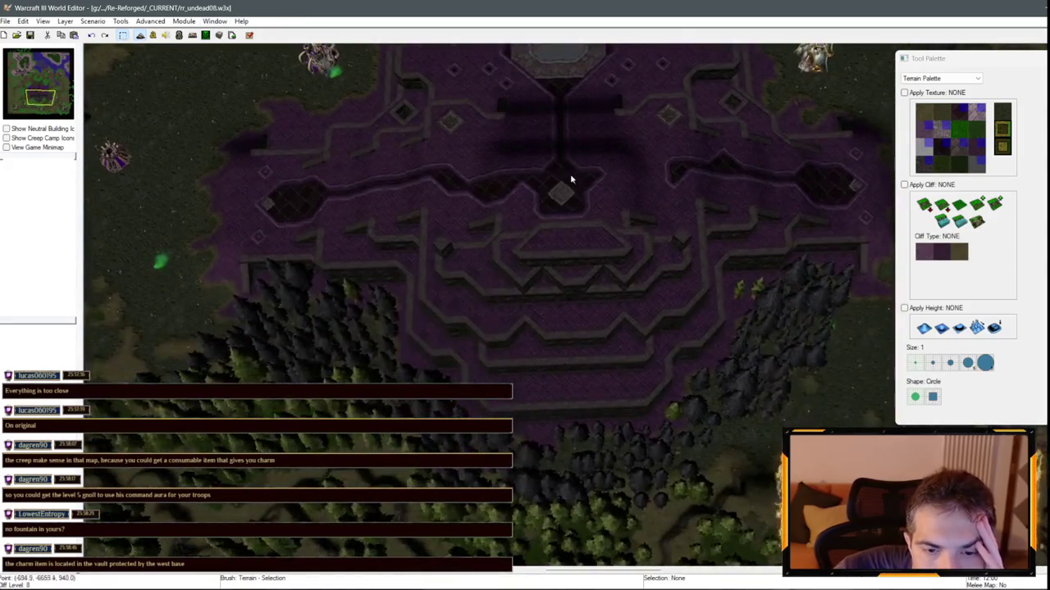
{"action": "scroll", "coordinate": [536, 210], "scroll_direction": "up", "scroll_amount": 3}
{"action": "mouse_move", "coordinate": [564, 142]}
{"action": "left_mouse_down"}
{"action": "mouse_move", "coordinate": [574, 197]}
{"action": "mouse_move", "coordinate": [632, 238]}
{"action": "mouse_move", "coordinate": [700, 253]}
{"action": "mouse_move", "coordinate": [771, 327]}
{"action": "mouse_move", "coordinate": [438, 393]}
{"action": "mouse_move", "coordinate": [276, 412]}
{"action": "mouse_move", "coordinate": [717, 401]}
{"action": "mouse_move", "coordinate": [590, 335]}
{"action": "mouse_move", "coordinate": [429, 363]}
{"action": "mouse_move", "coordinate": [507, 348]}
{"action": "left_mouse_up"}
- Look around the undead base, then switch the Tool Palette to the Unit Palette for Player 1 (Red)
{"action": "scroll", "coordinate": [507, 349], "scroll_direction": "down", "scroll_amount": 3}
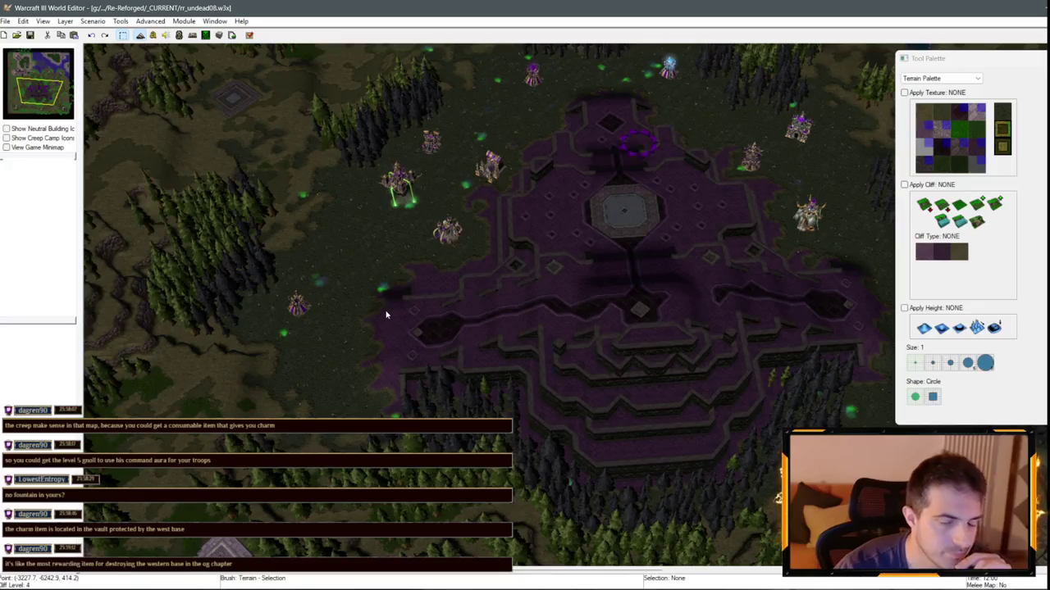
{"action": "scroll", "coordinate": [387, 314], "scroll_direction": "down", "scroll_amount": 2}
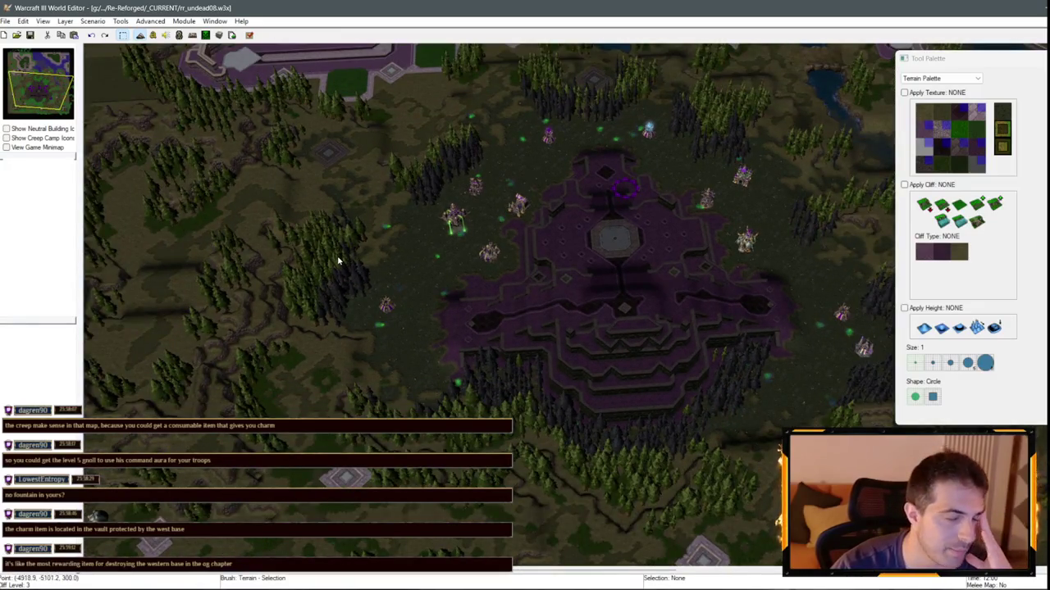
{"action": "scroll", "coordinate": [509, 290], "scroll_direction": "down", "scroll_amount": 3}
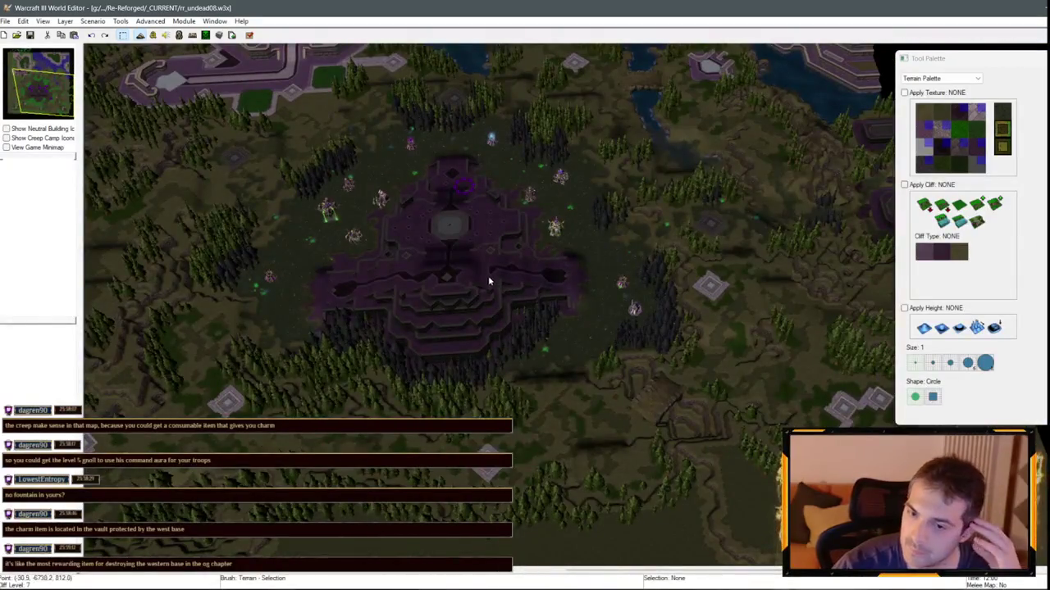
{"action": "scroll", "coordinate": [484, 254], "scroll_direction": "up", "scroll_amount": 5}
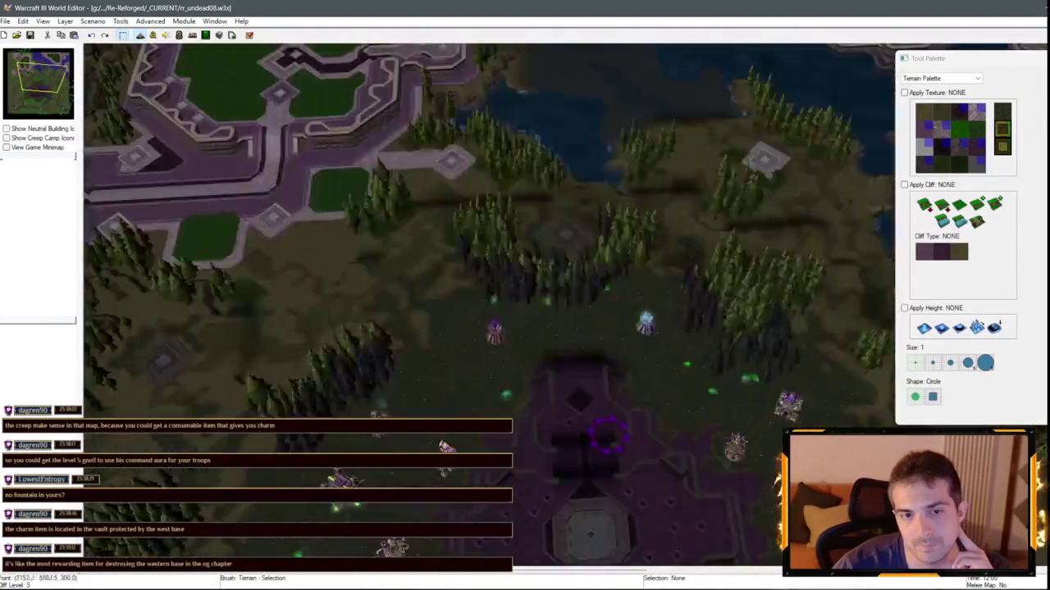
{"action": "scroll", "coordinate": [436, 213], "scroll_direction": "down", "scroll_amount": 5}
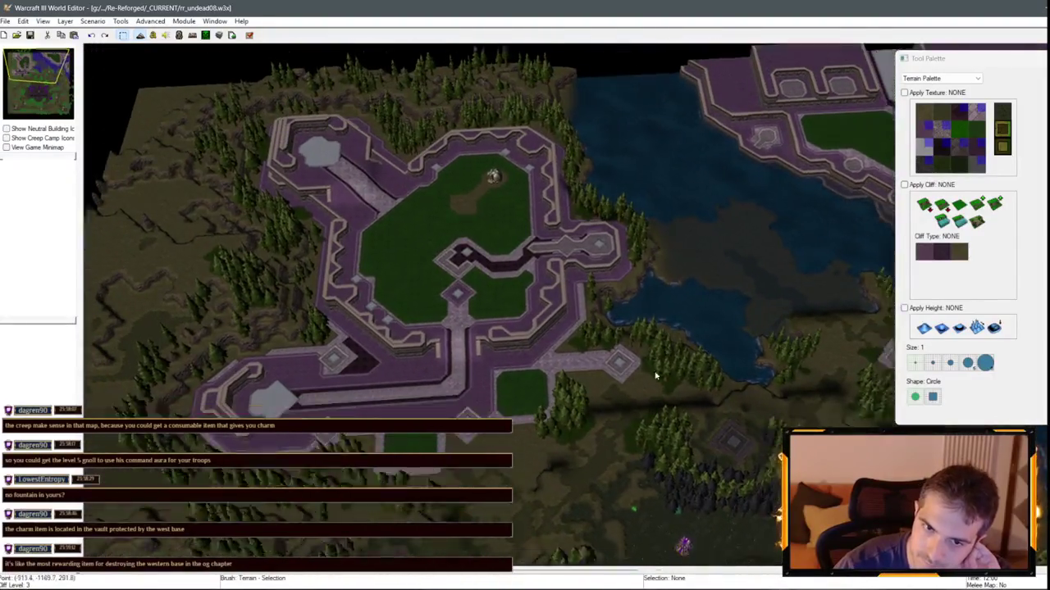
{"action": "key", "text": "Down"}
{"action": "key", "text": "Down"}
{"action": "key", "text": "Down"}
{"action": "scroll", "coordinate": [375, 270], "scroll_direction": "up", "scroll_amount": 3}
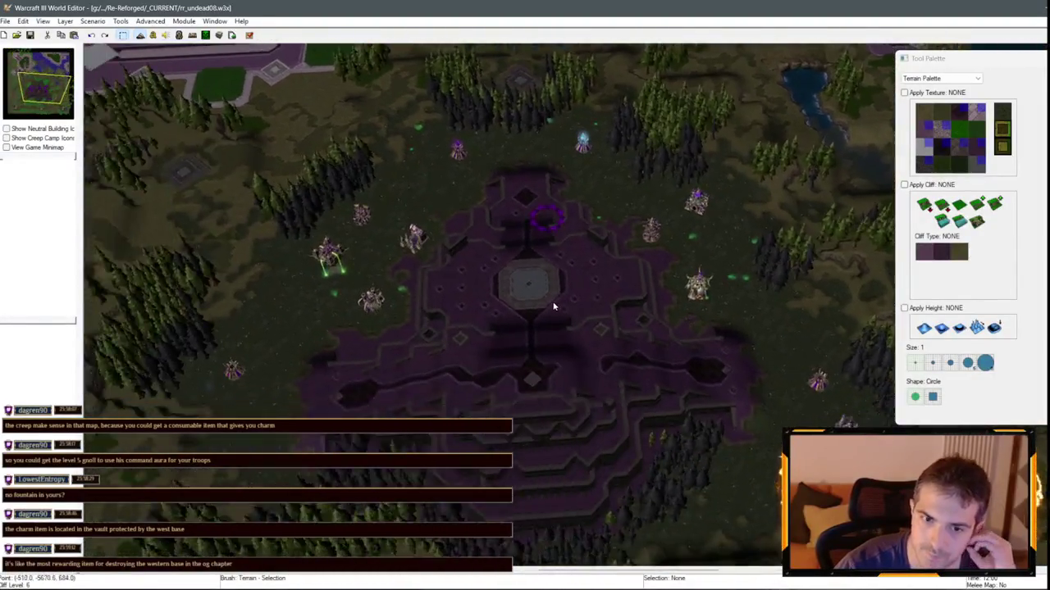
{"action": "scroll", "coordinate": [553, 307], "scroll_direction": "up", "scroll_amount": 2}
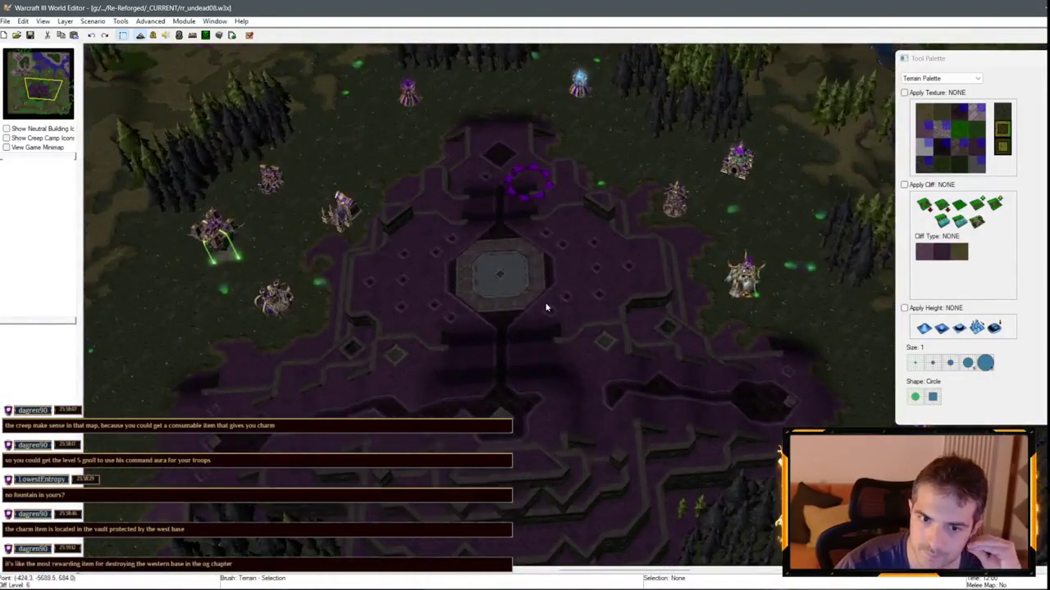
{"action": "scroll", "coordinate": [535, 297], "scroll_direction": "down", "scroll_amount": 2}
{"action": "scroll", "coordinate": [578, 304], "scroll_direction": "up", "scroll_amount": 3}
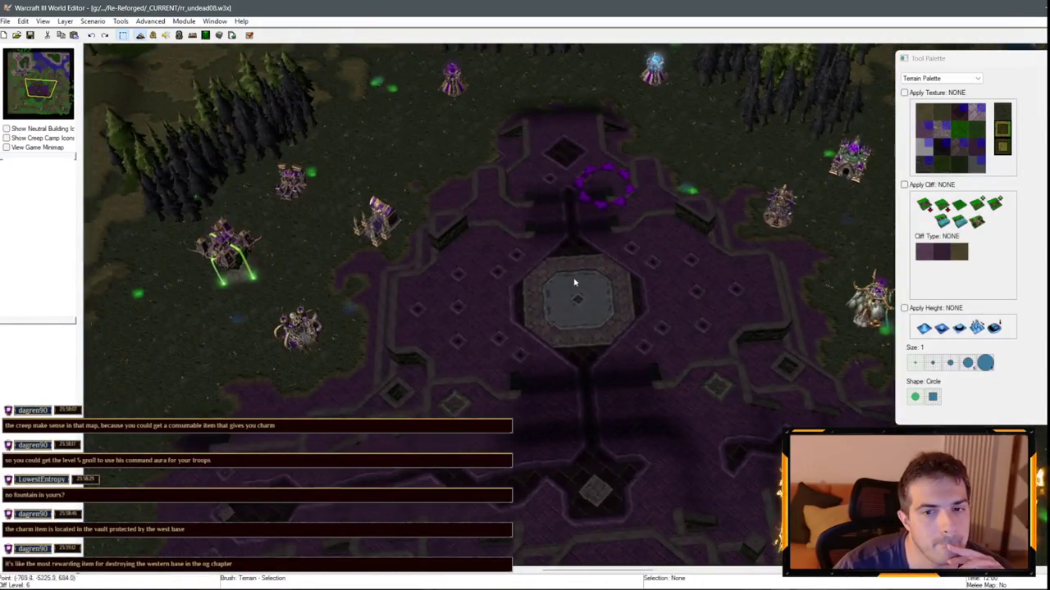
{"action": "key", "text": "Right"}
{"action": "key", "text": "Down"}
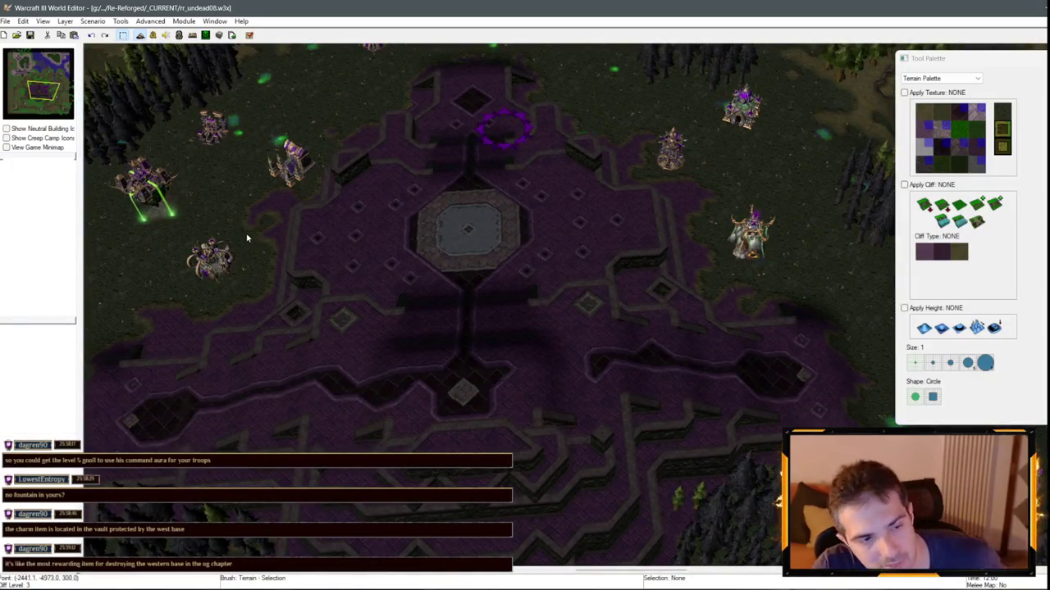
{"action": "left_click_drag", "start_coordinate": [43, 116], "coordinate": [38, 91]}
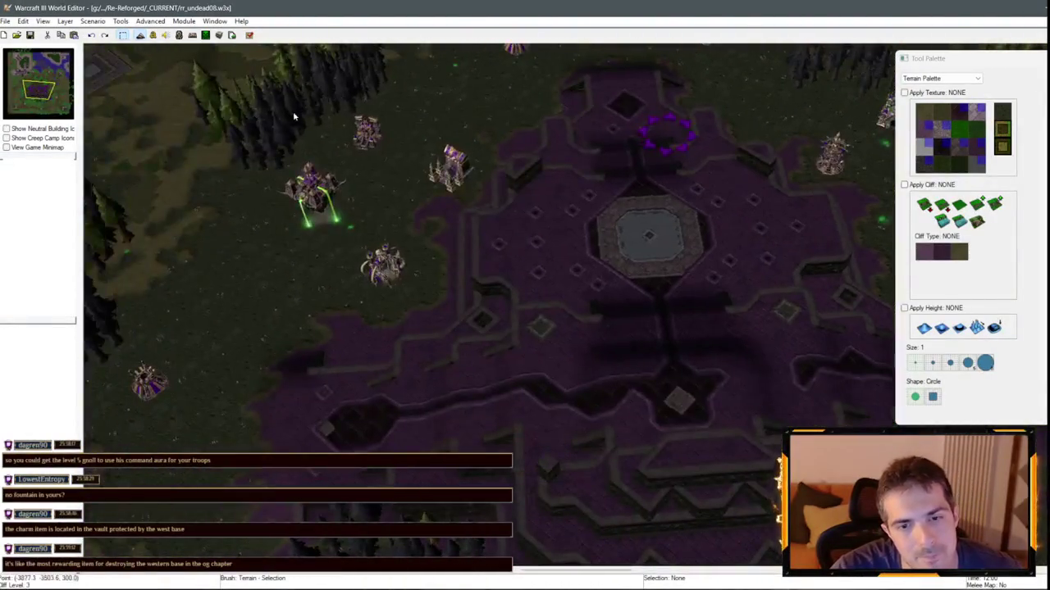
{"action": "mouse_move", "coordinate": [599, 228]}
{"action": "left_mouse_down"}
{"action": "mouse_move", "coordinate": [424, 231]}
{"action": "mouse_move", "coordinate": [504, 200]}
{"action": "mouse_move", "coordinate": [578, 256]}
{"action": "left_mouse_up"}
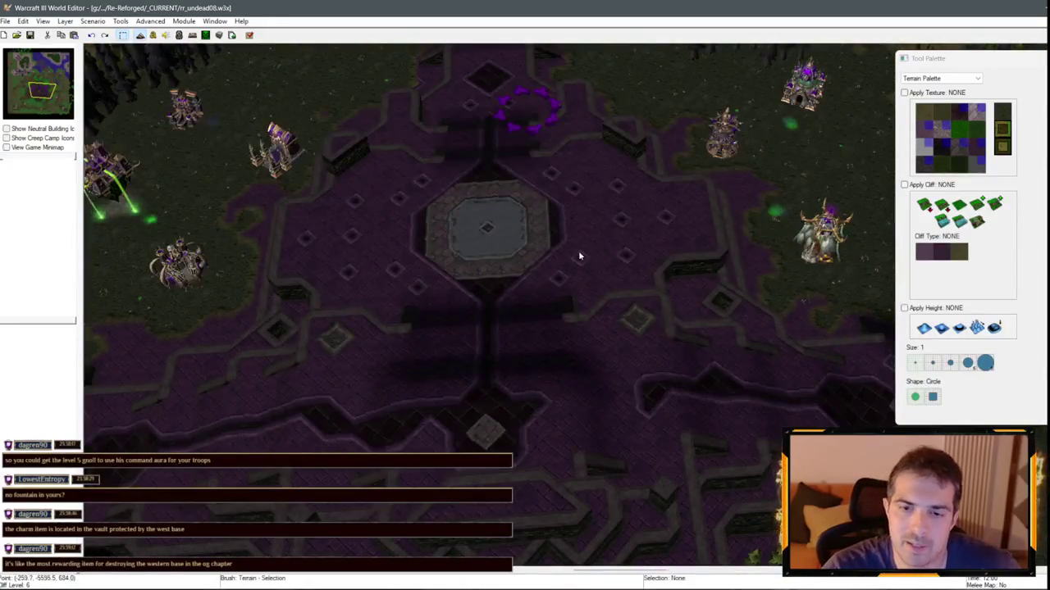
{"action": "left_click", "coordinate": [926, 79]}
{"action": "left_click", "coordinate": [915, 103]}
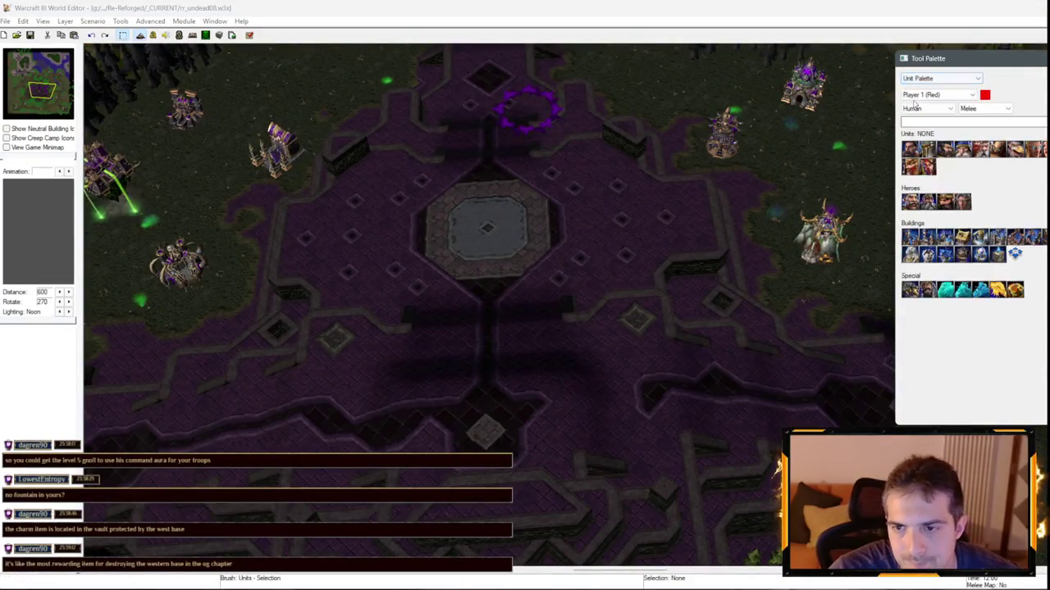
{"action": "scroll", "coordinate": [806, 137], "scroll_direction": "up", "scroll_amount": 1}
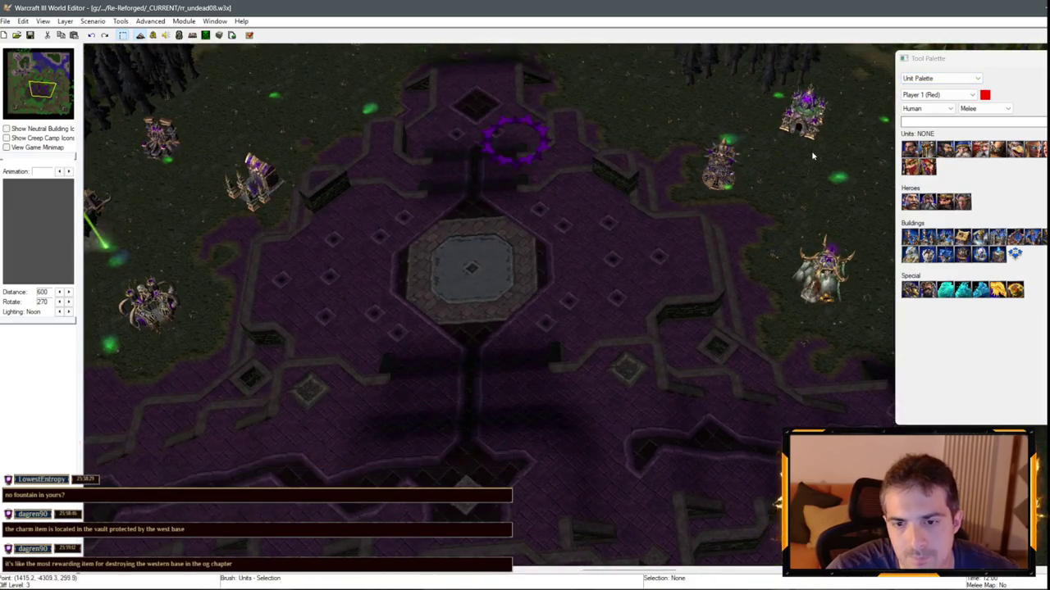
{"action": "left_click", "coordinate": [942, 96]}
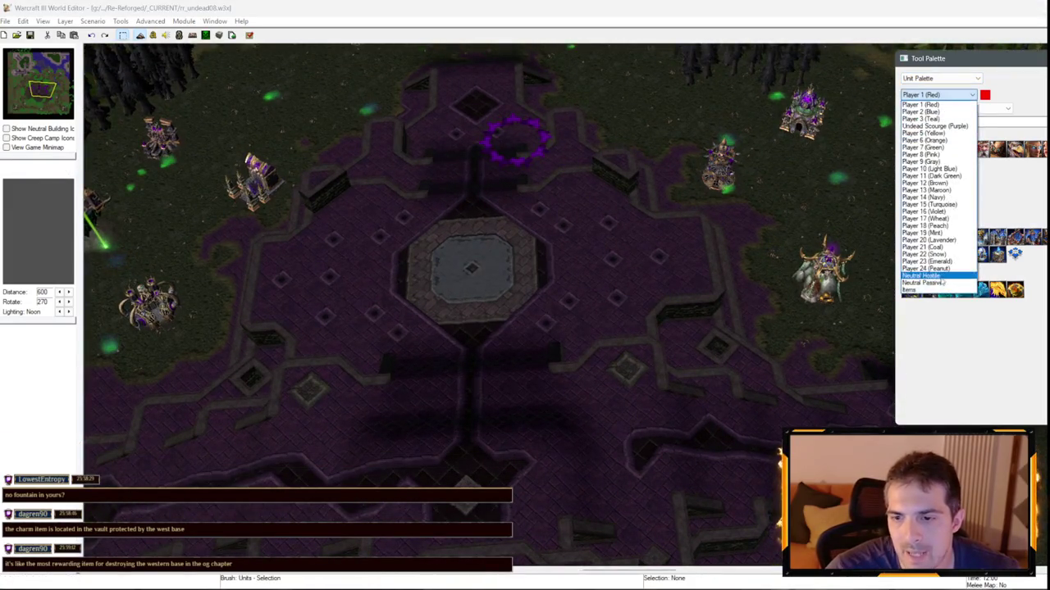
{"action": "left_click", "coordinate": [943, 282]}
{"action": "left_click", "coordinate": [945, 234]}
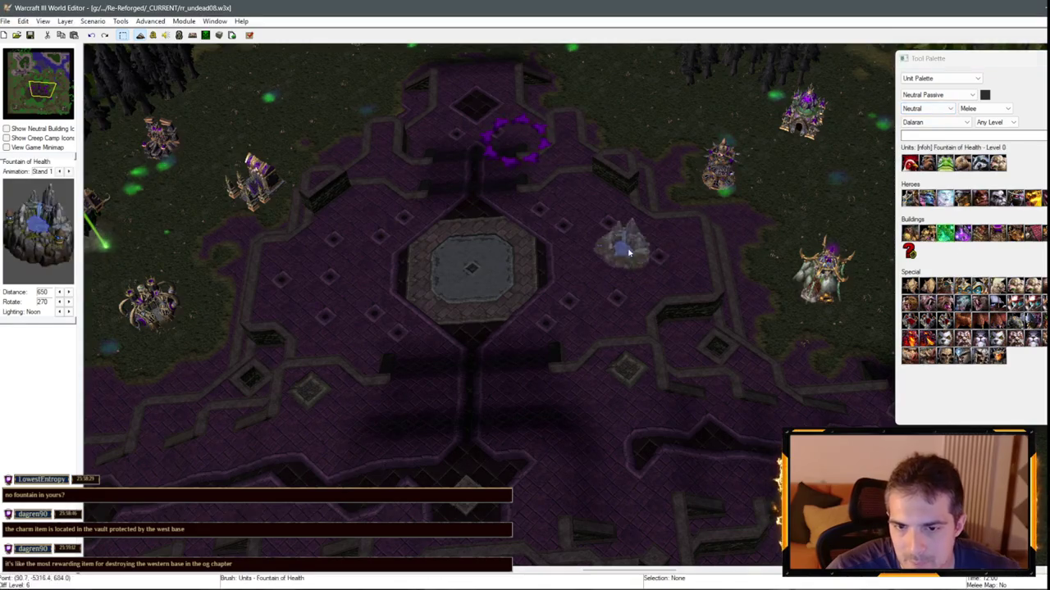
{"action": "left_click", "coordinate": [962, 234]}
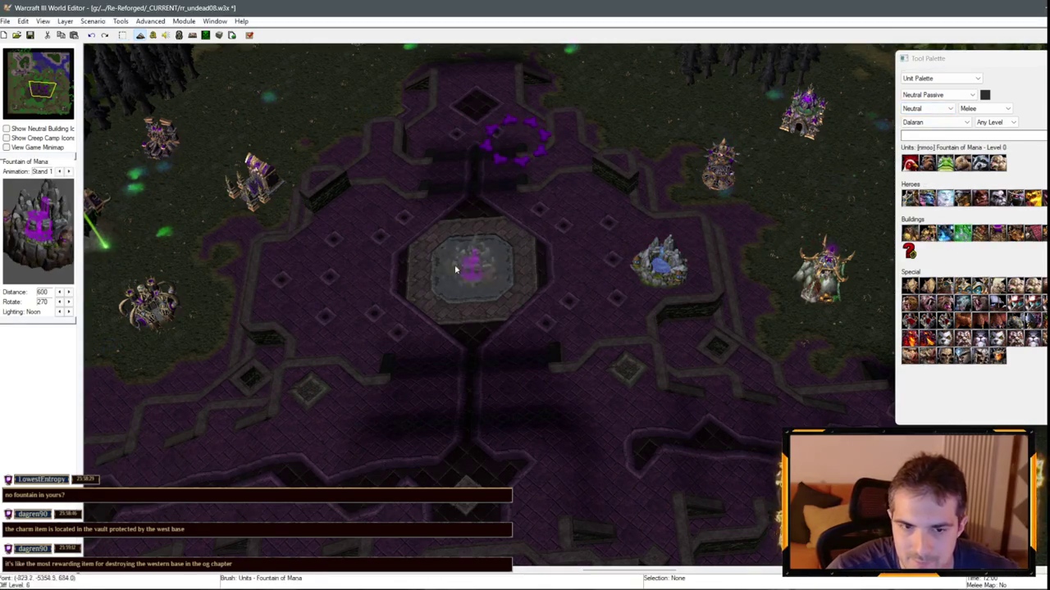
{"action": "scroll", "coordinate": [661, 199], "scroll_direction": "up", "scroll_amount": 5}
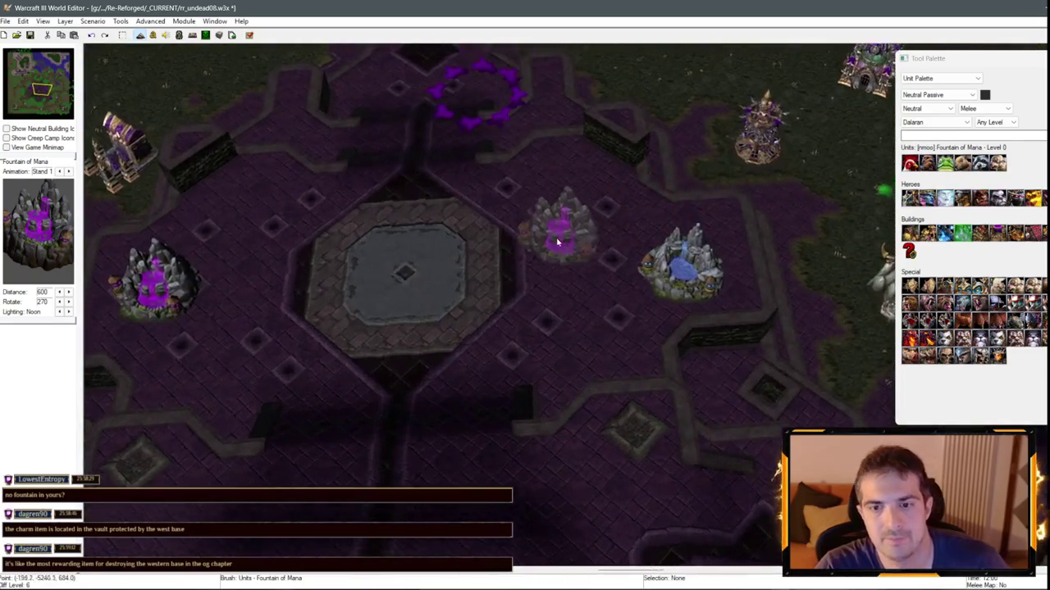
{"action": "right_click", "coordinate": [721, 238]}
{"action": "left_click", "coordinate": [750, 242]}
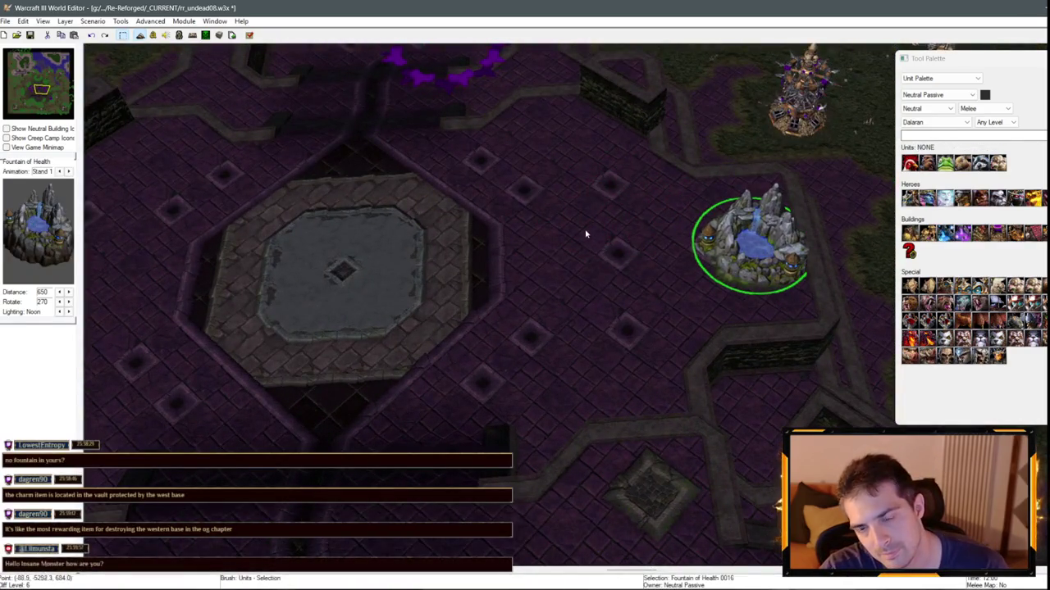
{"action": "key", "text": "Left"}
{"action": "key", "text": "Left"}
{"action": "key", "text": "Up"}
{"action": "left_click_drag", "start_coordinate": [312, 330], "coordinate": [238, 337]}
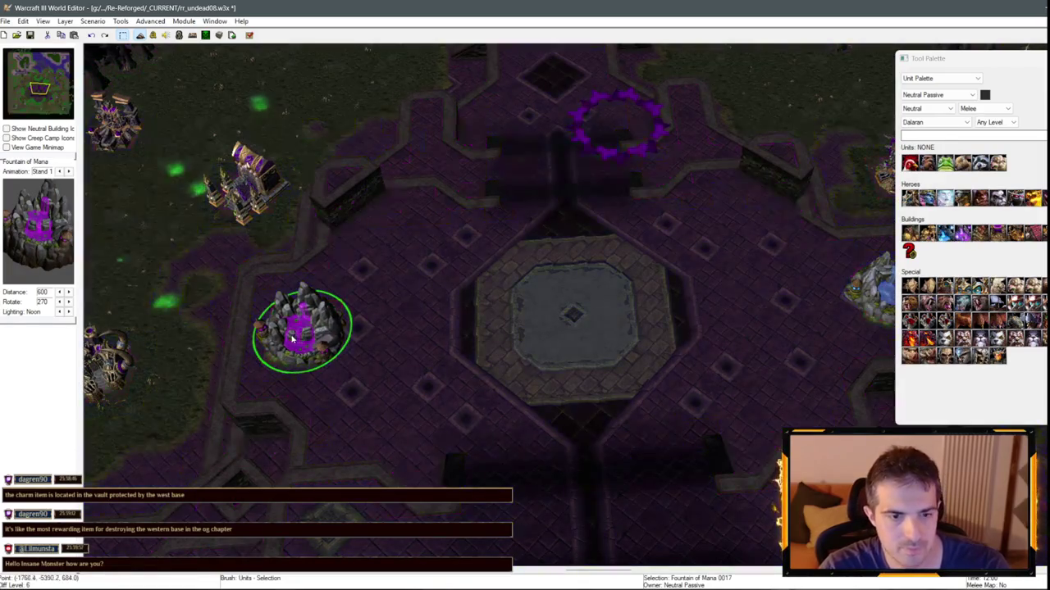
{"action": "scroll", "coordinate": [295, 322], "scroll_direction": "down", "scroll_amount": 2}
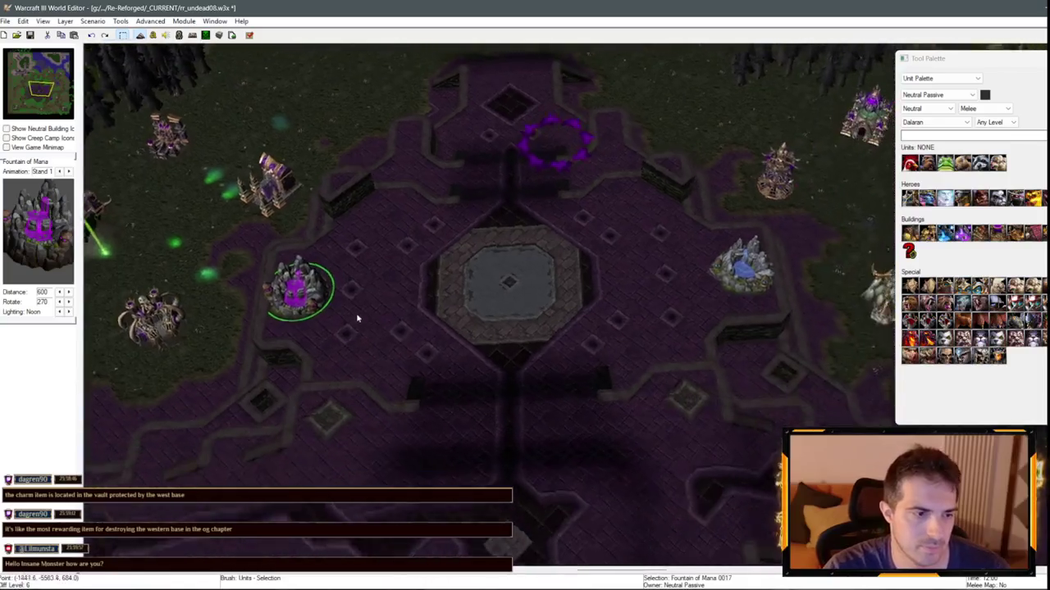
{"action": "key", "text": "Right"}
{"action": "key", "text": "Right"}
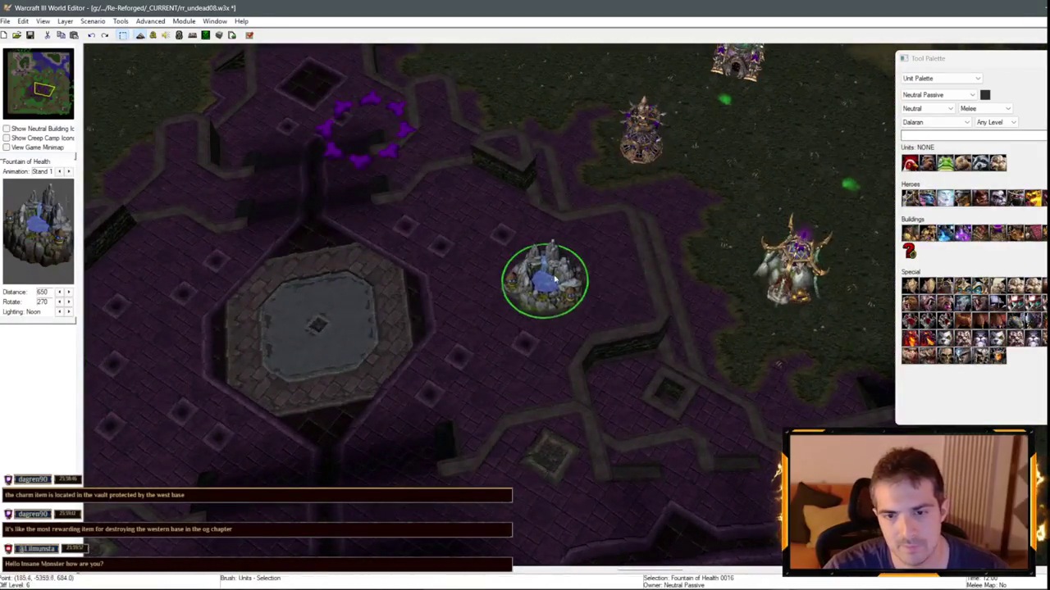
{"action": "scroll", "coordinate": [589, 277], "scroll_direction": "down", "scroll_amount": 2}
{"action": "key", "text": "Left"}
{"action": "key", "text": "Left"}
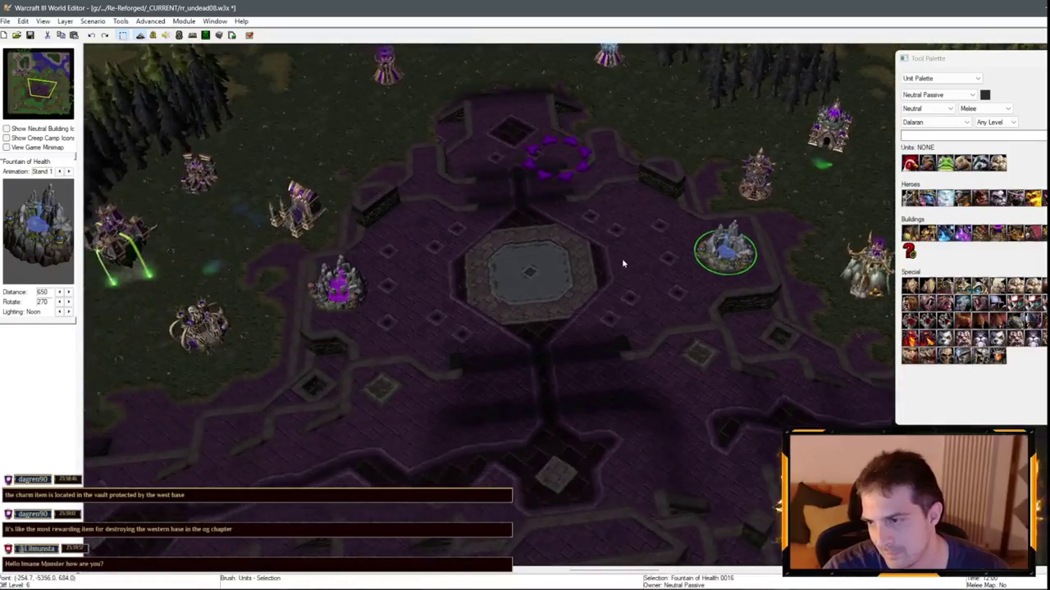
{"action": "key", "text": "Down"}
{"action": "scroll", "coordinate": [399, 241], "scroll_direction": "up", "scroll_amount": 1}
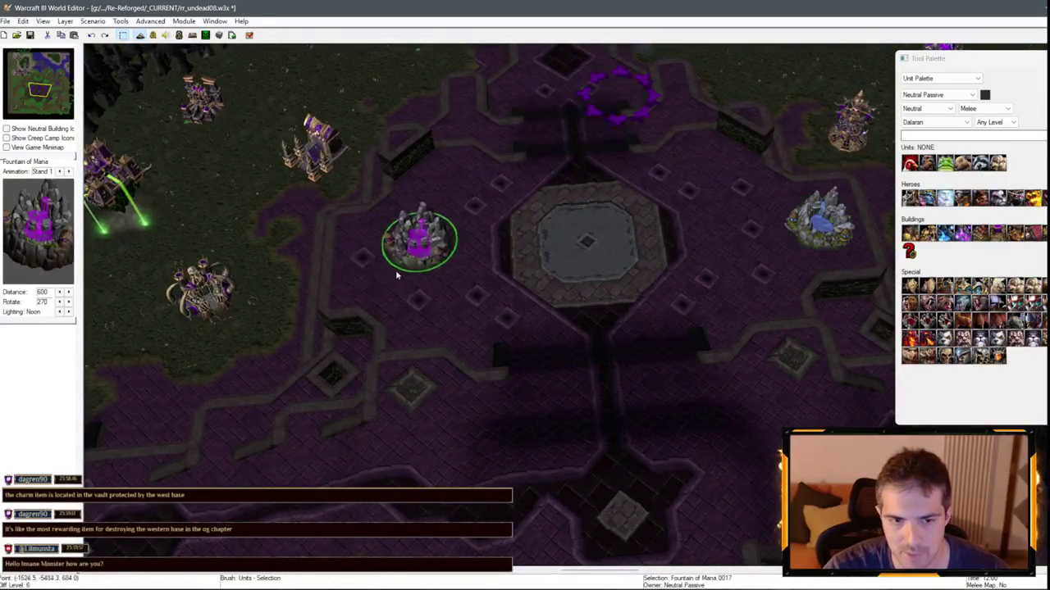
{"action": "scroll", "coordinate": [375, 281], "scroll_direction": "up", "scroll_amount": 1}
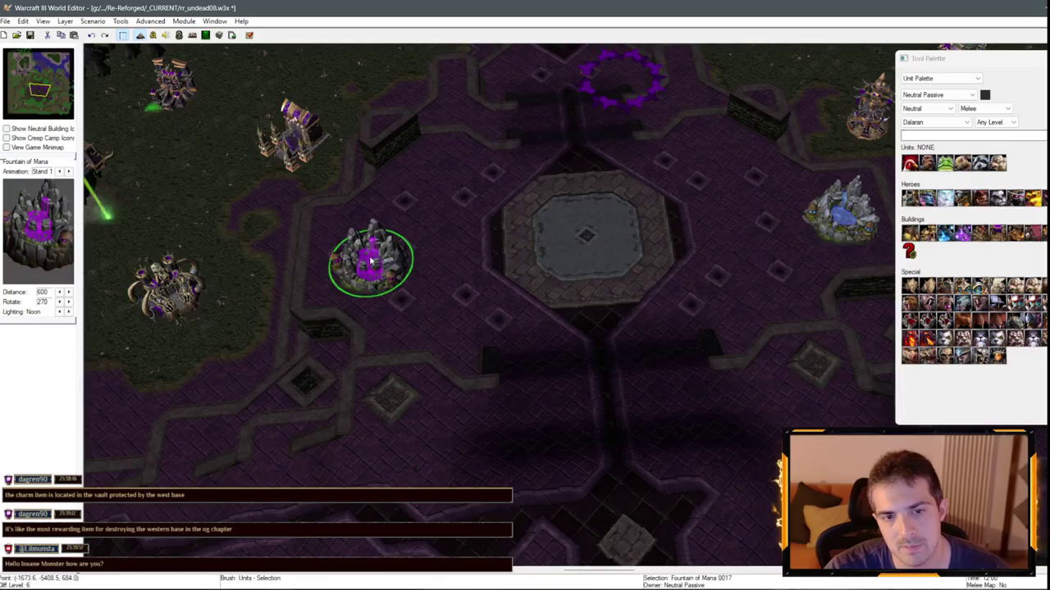
{"action": "key", "text": "ctrl+Left"}
{"action": "key", "text": "ctrl+Left"}
{"action": "key", "text": "ctrl+Left"}
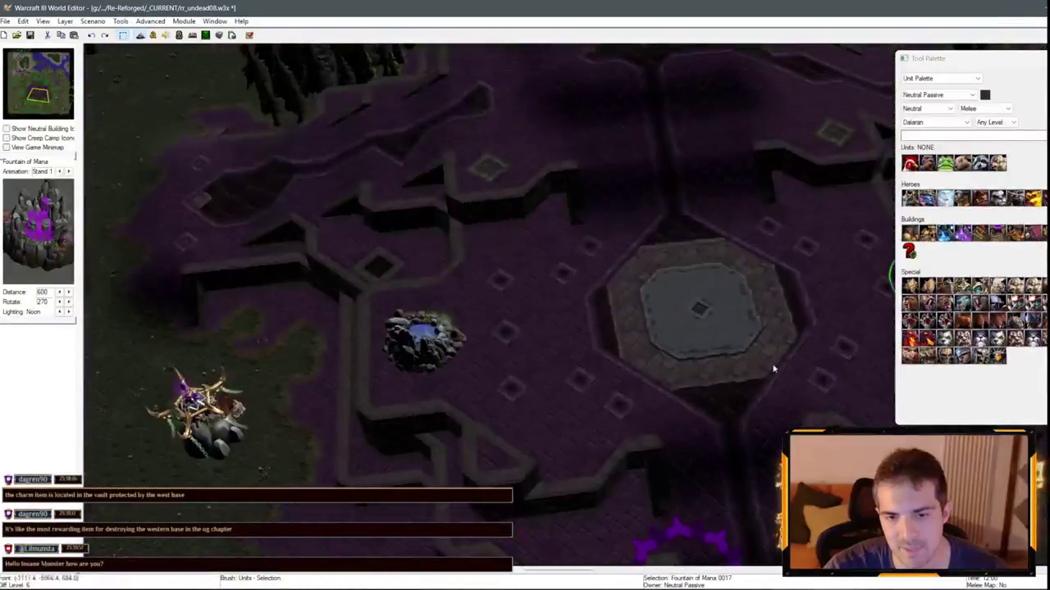
{"action": "key", "text": "ctrl+Down"}
{"action": "key", "text": "ctrl+Down"}
{"action": "key", "text": "ctrl+Down"}
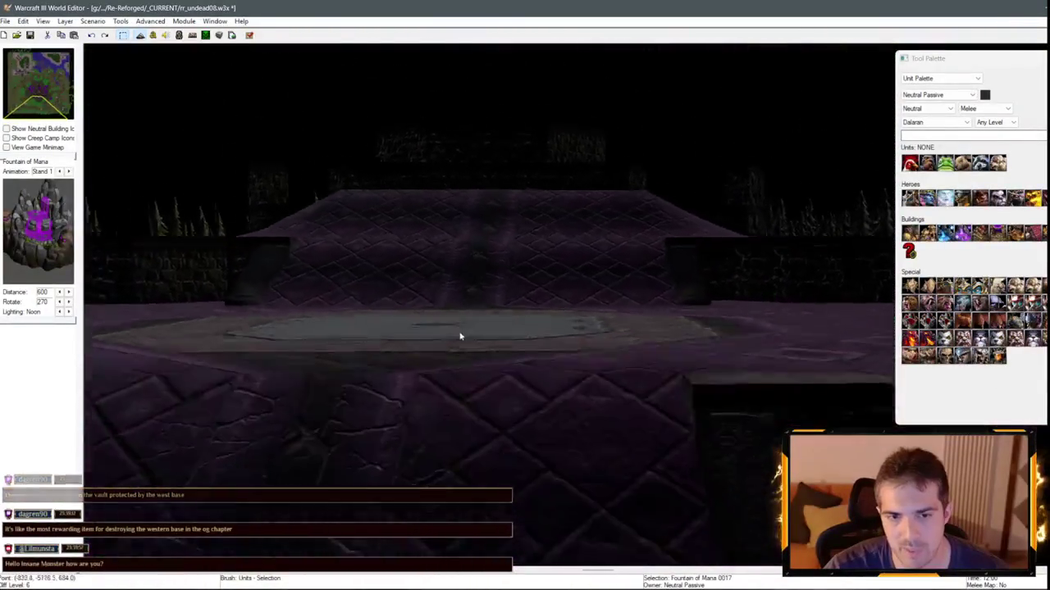
{"action": "key", "text": "ctrl+Up"}
{"action": "key", "text": "ctrl+Up"}
{"action": "key", "text": "ctrl+Up"}
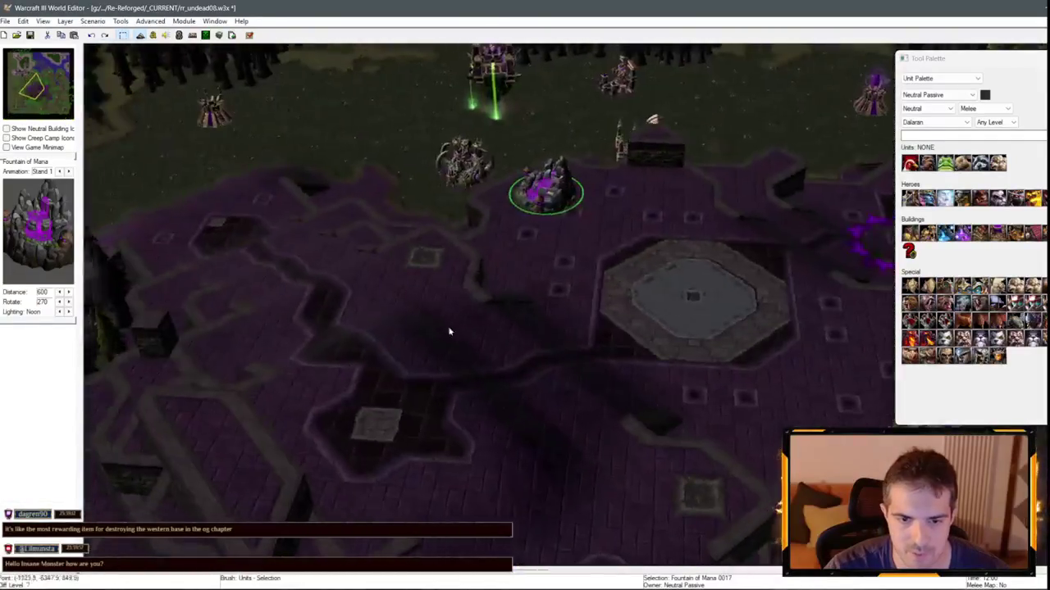
{"action": "key", "text": "ctrl+Up"}
{"action": "key", "text": "ctrl+Up"}
{"action": "key", "text": "ctrl+Up"}
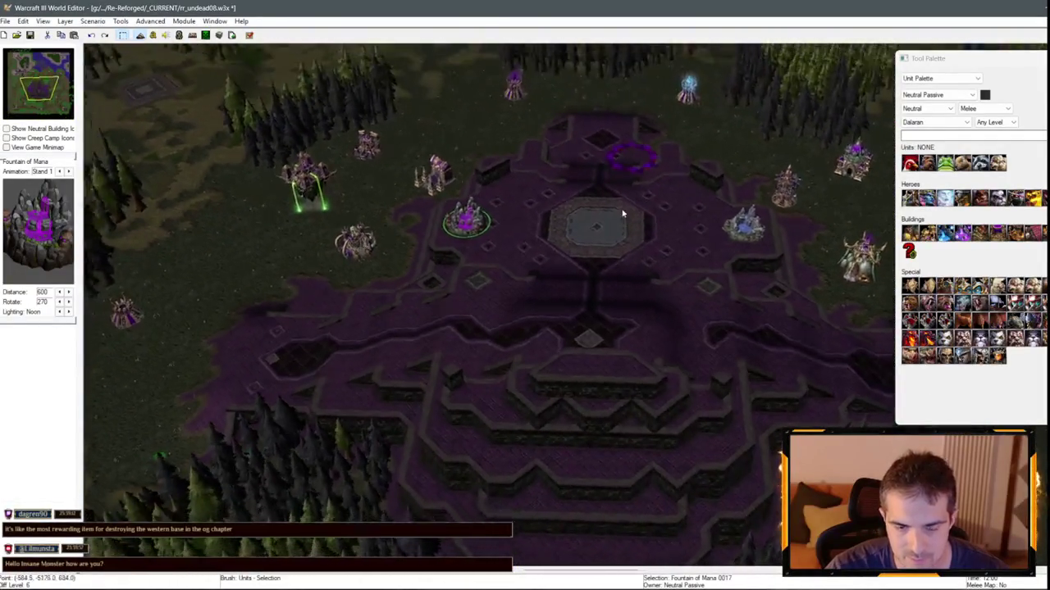
{"action": "scroll", "coordinate": [630, 305], "scroll_direction": "down", "scroll_amount": 6}
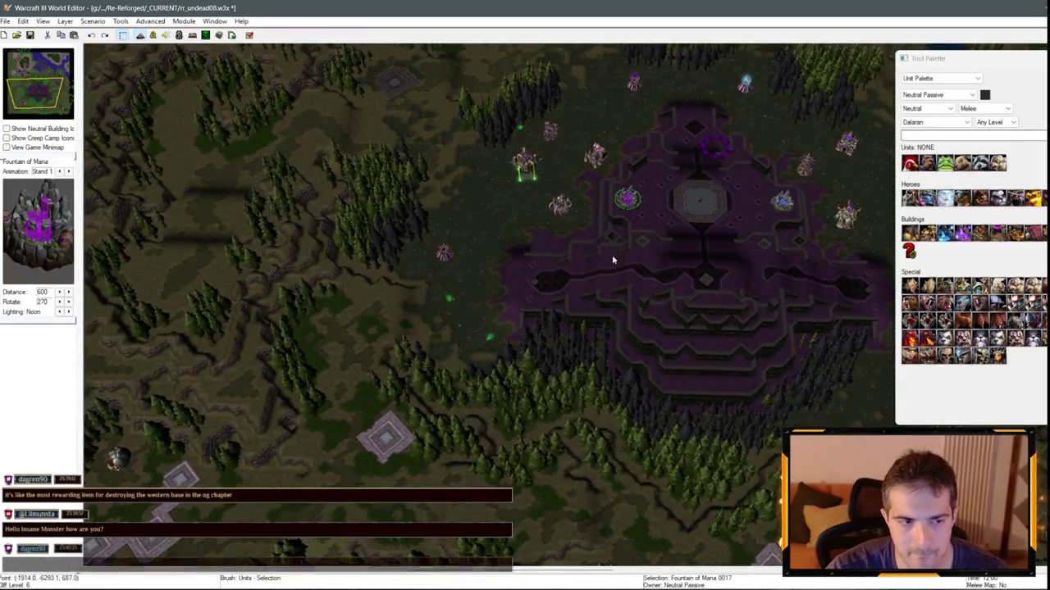
{"action": "mouse_move", "coordinate": [614, 258]}
{"action": "left_mouse_down"}
{"action": "mouse_move", "coordinate": [630, 237]}
{"action": "mouse_move", "coordinate": [629, 282]}
{"action": "mouse_move", "coordinate": [514, 332]}
{"action": "left_mouse_up"}
{"action": "scroll", "coordinate": [514, 332], "scroll_direction": "up", "scroll_amount": 8}
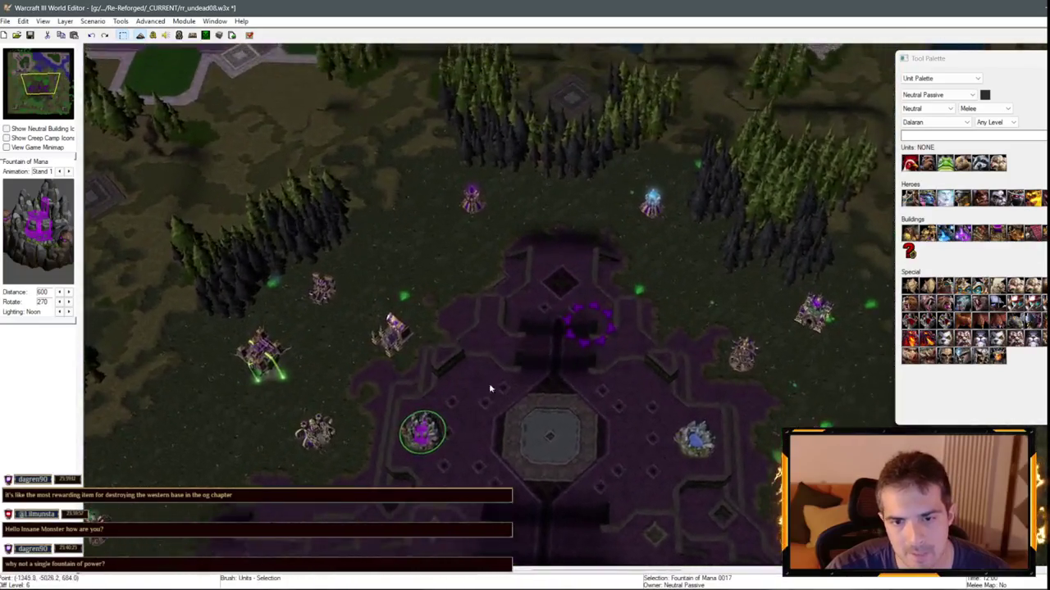
{"action": "scroll", "coordinate": [647, 359], "scroll_direction": "down", "scroll_amount": 4}
{"action": "mouse_move", "coordinate": [298, 279]}
{"action": "left_mouse_down"}
{"action": "mouse_move", "coordinate": [794, 216]}
{"action": "mouse_move", "coordinate": [614, 211]}
{"action": "mouse_move", "coordinate": [698, 202]}
{"action": "mouse_move", "coordinate": [536, 260]}
{"action": "mouse_move", "coordinate": [484, 266]}
{"action": "mouse_move", "coordinate": [509, 234]}
{"action": "mouse_move", "coordinate": [611, 243]}
{"action": "mouse_move", "coordinate": [519, 243]}
{"action": "mouse_move", "coordinate": [526, 341]}
{"action": "mouse_move", "coordinate": [525, 303]}
{"action": "mouse_move", "coordinate": [724, 321]}
{"action": "mouse_move", "coordinate": [661, 245]}
{"action": "mouse_move", "coordinate": [549, 206]}
{"action": "mouse_move", "coordinate": [452, 202]}
{"action": "mouse_move", "coordinate": [460, 271]}
{"action": "mouse_move", "coordinate": [515, 379]}
{"action": "mouse_move", "coordinate": [516, 359]}
{"action": "mouse_move", "coordinate": [754, 280]}
{"action": "mouse_move", "coordinate": [307, 264]}
{"action": "mouse_move", "coordinate": [402, 210]}
{"action": "mouse_move", "coordinate": [432, 178]}
{"action": "mouse_move", "coordinate": [569, 300]}
{"action": "mouse_move", "coordinate": [493, 332]}
{"action": "mouse_move", "coordinate": [530, 389]}
{"action": "mouse_move", "coordinate": [656, 439]}
{"action": "mouse_move", "coordinate": [445, 328]}
{"action": "mouse_move", "coordinate": [344, 363]}
{"action": "mouse_move", "coordinate": [563, 188]}
{"action": "left_mouse_up"}
{"action": "mouse_move", "coordinate": [604, 298]}
{"action": "left_mouse_down"}
{"action": "mouse_move", "coordinate": [588, 201]}
{"action": "mouse_move", "coordinate": [499, 146]}
{"action": "mouse_move", "coordinate": [253, 145]}
{"action": "mouse_move", "coordinate": [373, 213]}
{"action": "mouse_move", "coordinate": [768, 359]}
{"action": "left_mouse_up"}
{"action": "left_click", "coordinate": [941, 78]}
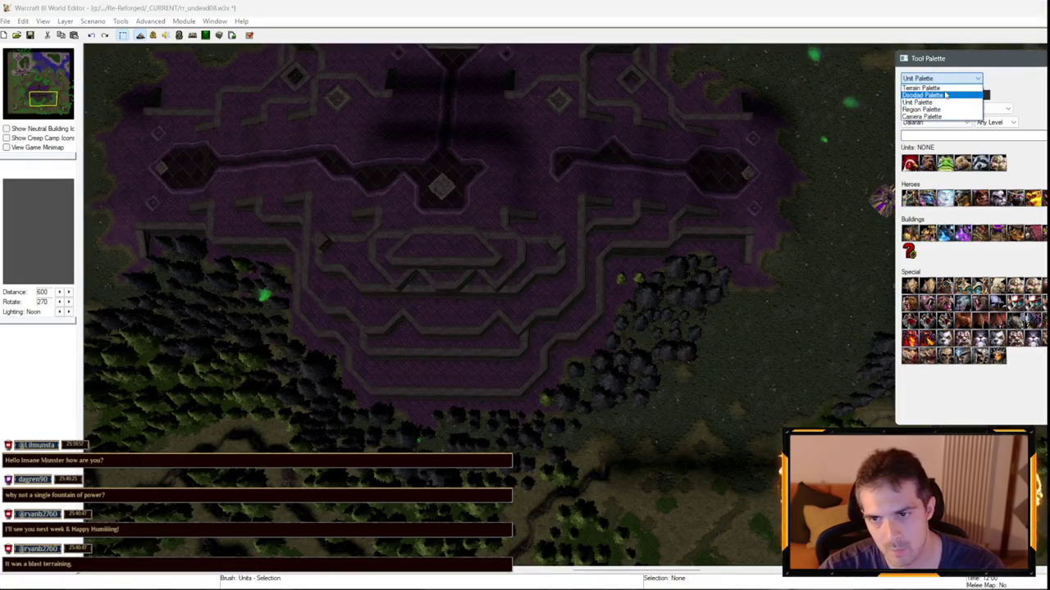
- Toggle to the Doodad Palette and back to units, then select the Fountain of Health
{"action": "left_click", "coordinate": [927, 92]}
{"action": "left_click_drag", "start_coordinate": [560, 267], "coordinate": [529, 280]}
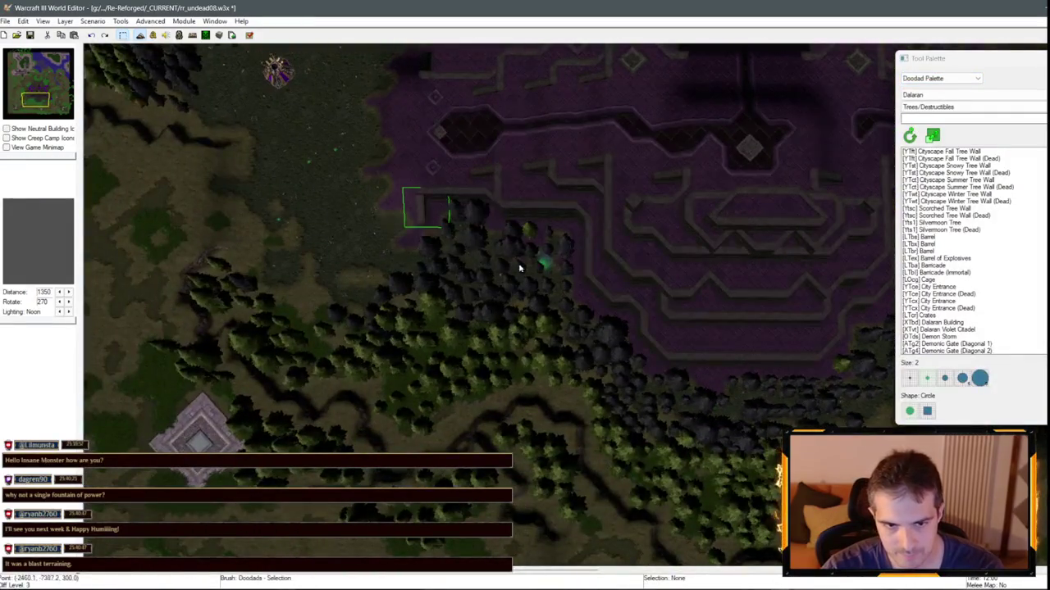
{"action": "left_click_drag", "start_coordinate": [575, 229], "coordinate": [537, 343]}
{"action": "left_click", "coordinate": [940, 78]}
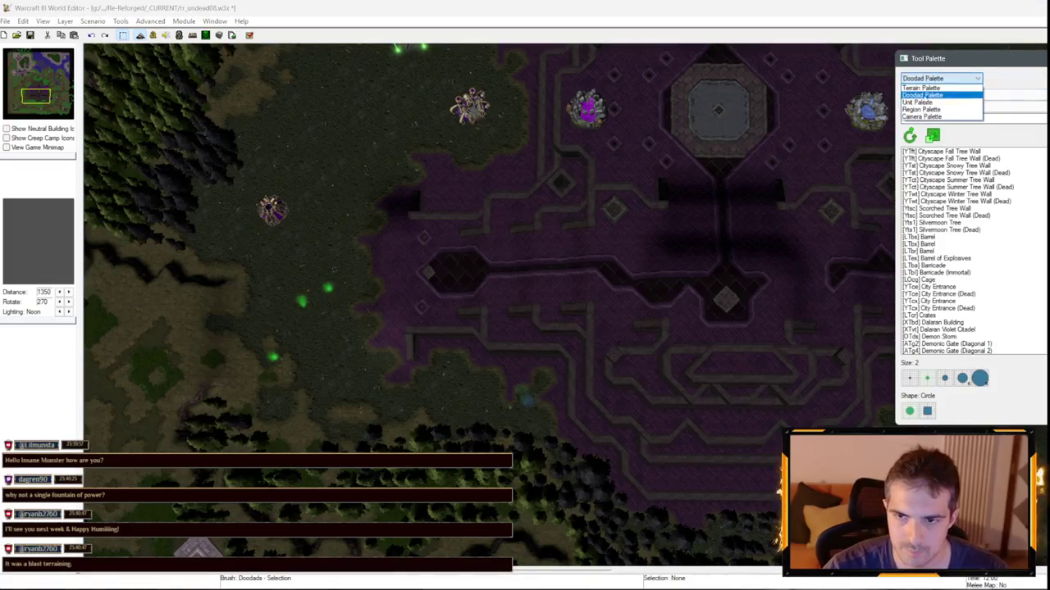
{"action": "left_click", "coordinate": [927, 102]}
{"action": "left_click_drag", "start_coordinate": [755, 218], "coordinate": [599, 146]}
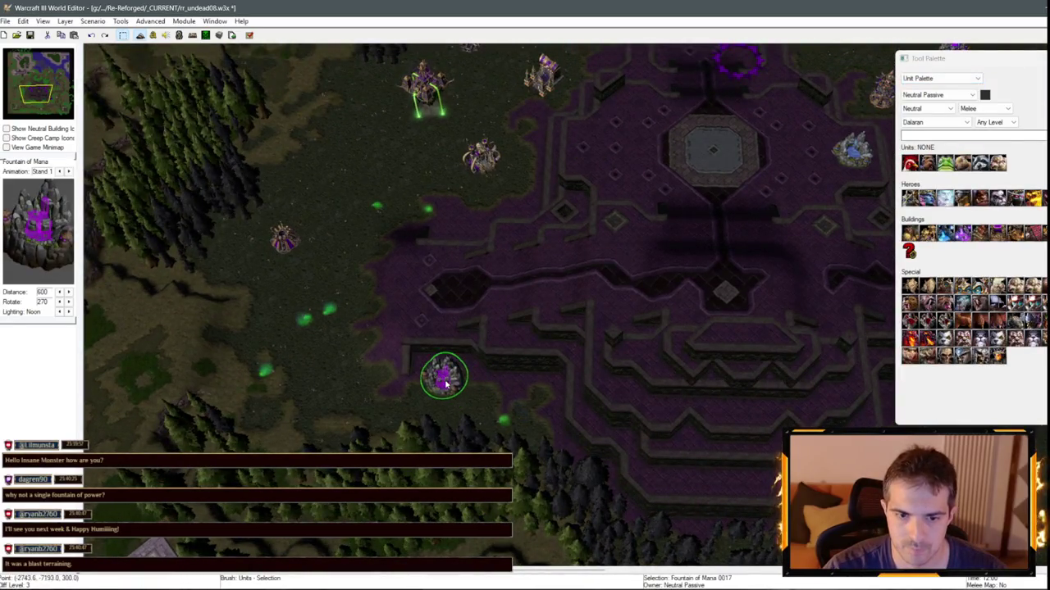
{"action": "left_click_drag", "start_coordinate": [624, 384], "coordinate": [502, 342]}
{"action": "left_click", "coordinate": [806, 328]}
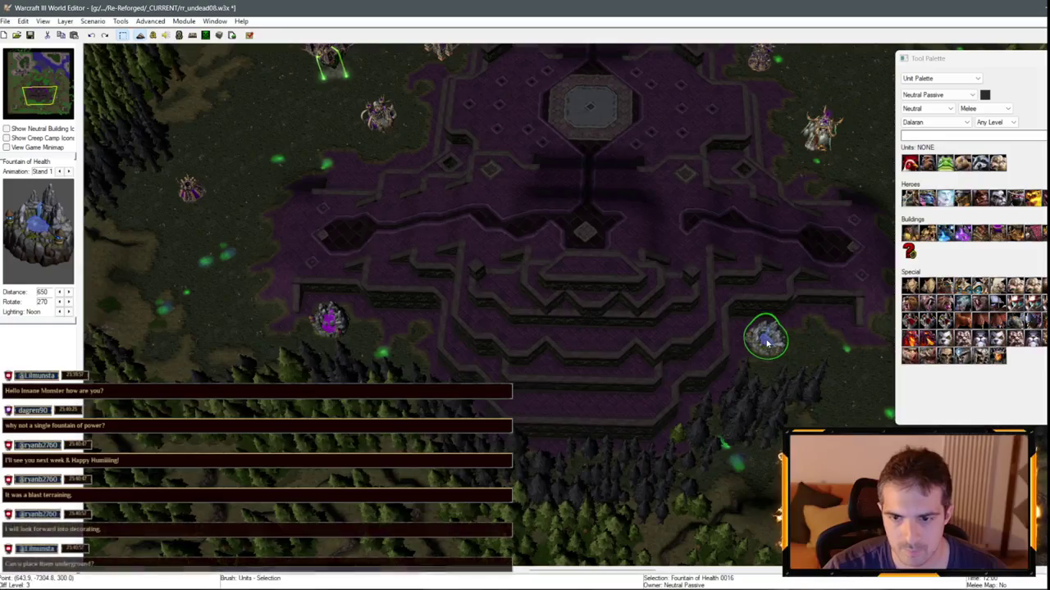
- Center on the Fountain of Health, switch to doodads, and look over the southern terraces
{"action": "left_click_drag", "start_coordinate": [775, 335], "coordinate": [698, 305]}
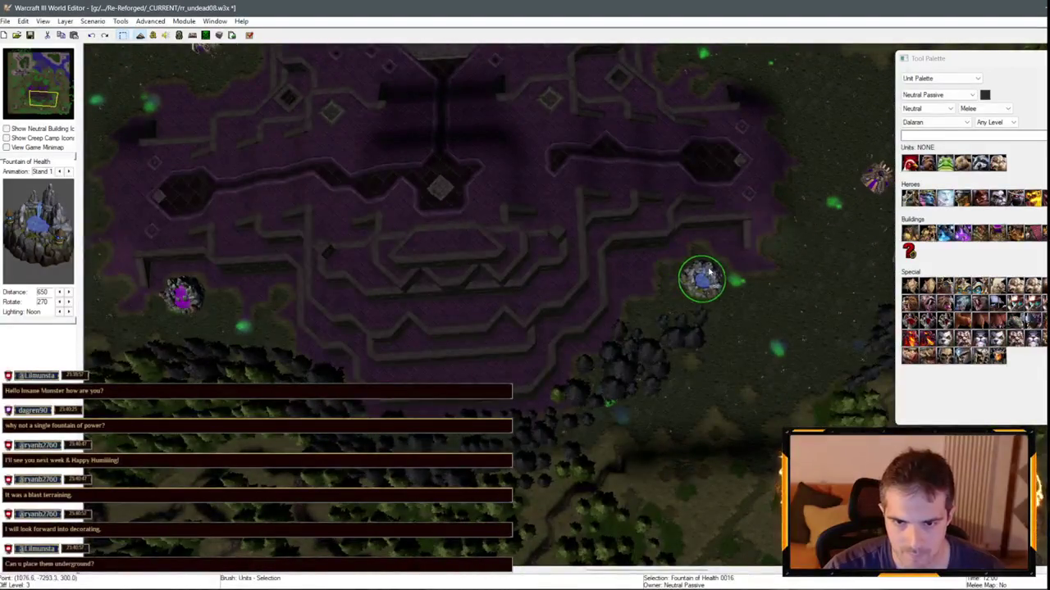
{"action": "left_click_drag", "start_coordinate": [493, 273], "coordinate": [593, 277]}
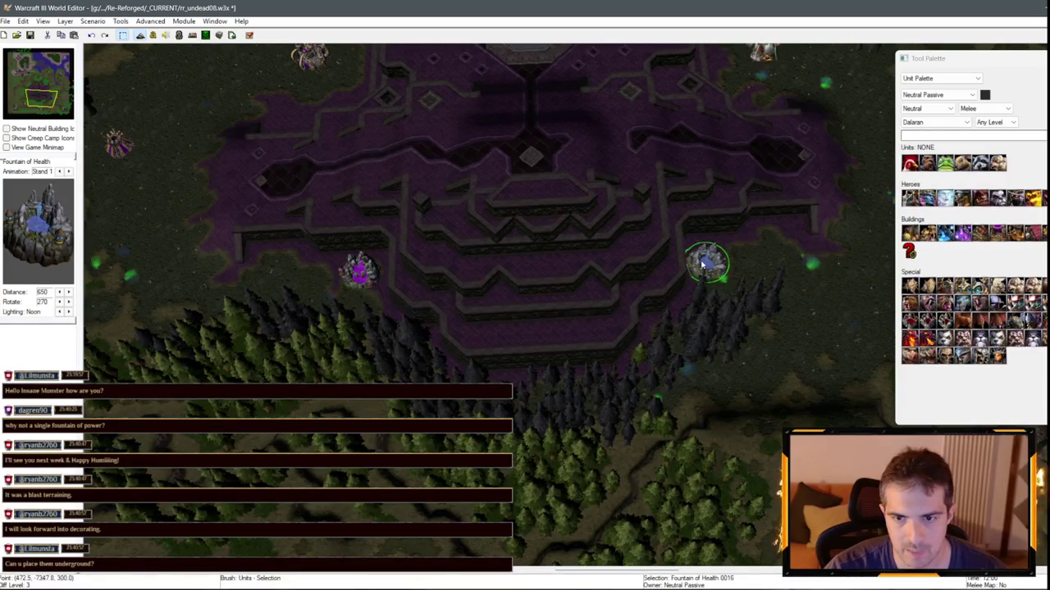
{"action": "key", "text": "d"}
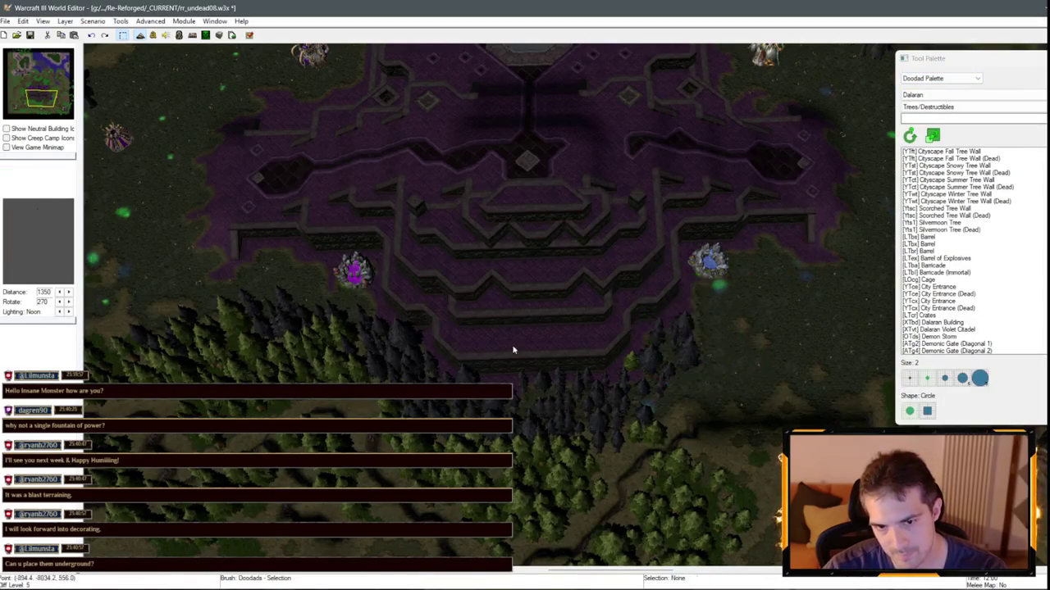
{"action": "key", "text": "Left"}
{"action": "key", "text": "Up"}
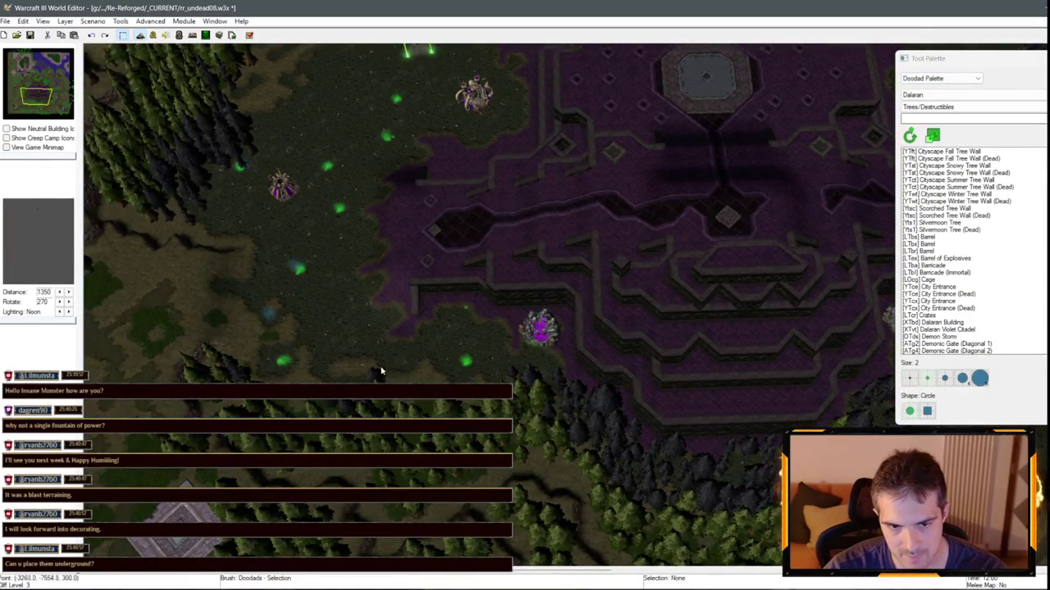
{"action": "scroll", "coordinate": [438, 170], "scroll_direction": "up", "scroll_amount": 5}
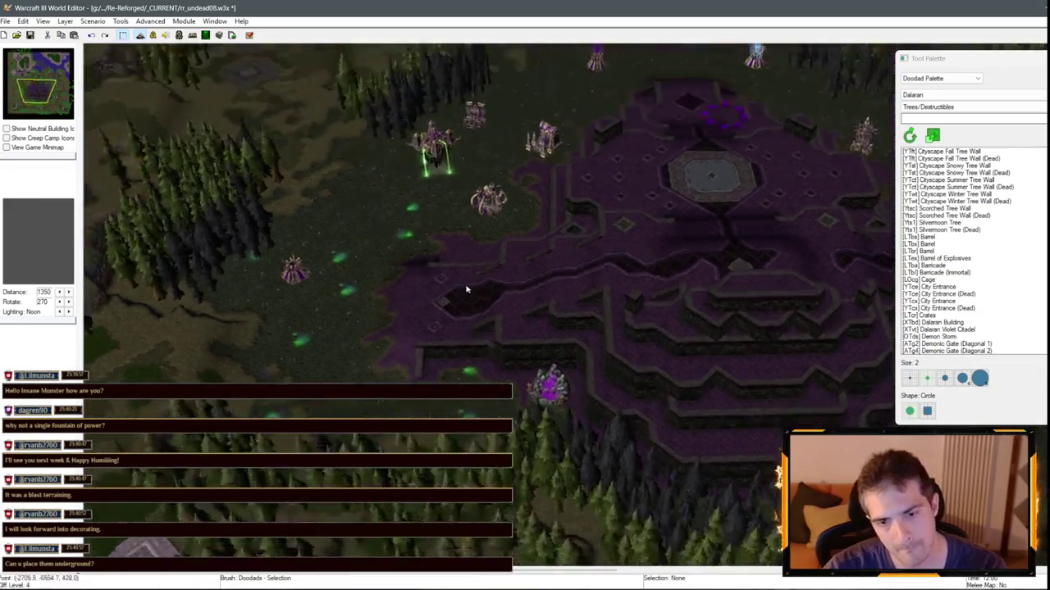
{"action": "scroll", "coordinate": [438, 170], "scroll_direction": "down", "scroll_amount": 5}
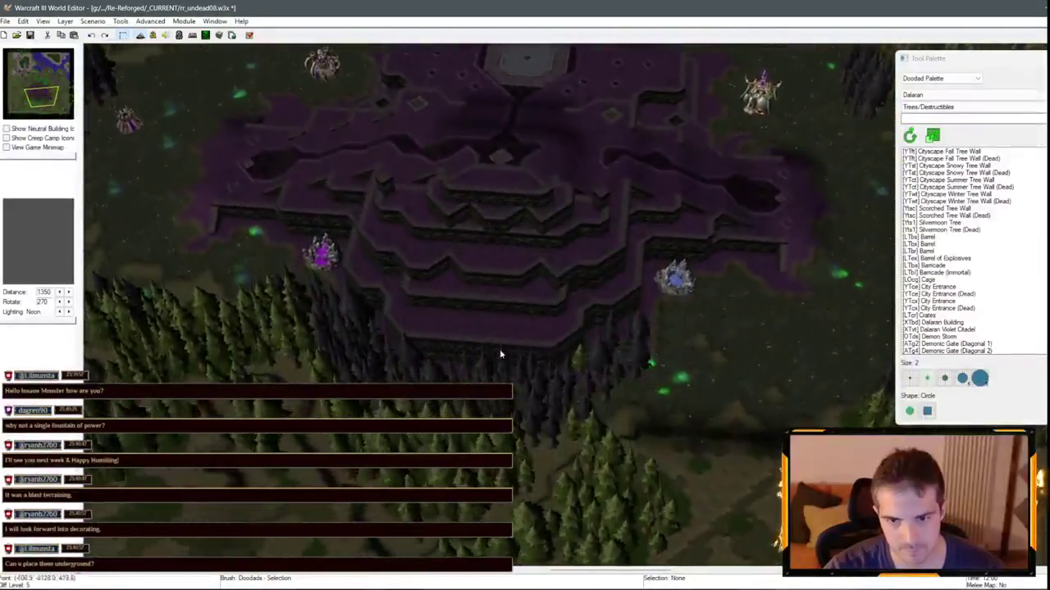
- Reselect the Fountain of Health, view the Fountain of Mana, then choose the Terrain Palette with Tiled Walls Same Level cliffs
{"action": "left_click", "coordinate": [939, 78]}
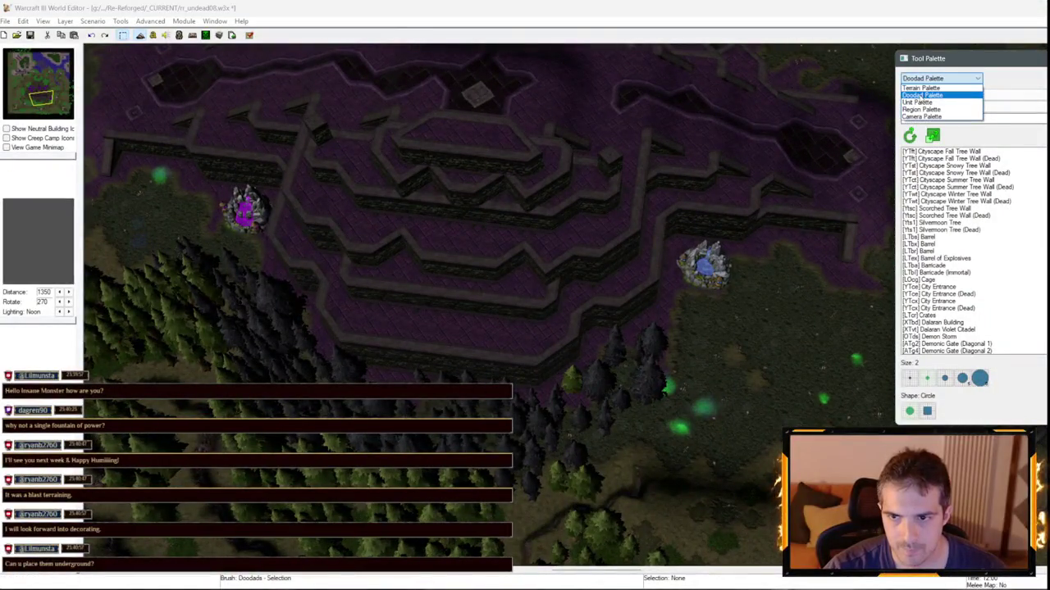
{"action": "left_click", "coordinate": [917, 101]}
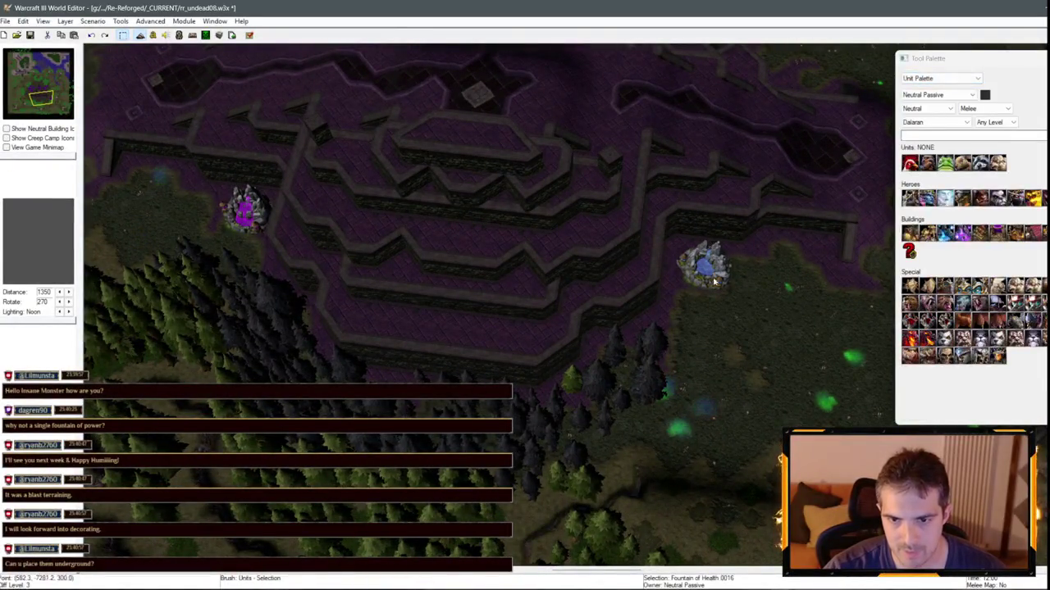
{"action": "left_click", "coordinate": [703, 264]}
{"action": "scroll", "coordinate": [320, 257], "scroll_direction": "down", "scroll_amount": 5}
{"action": "mouse_move", "coordinate": [284, 300]}
{"action": "left_mouse_down"}
{"action": "mouse_move", "coordinate": [389, 320]}
{"action": "mouse_move", "coordinate": [361, 319]}
{"action": "mouse_move", "coordinate": [469, 321]}
{"action": "left_mouse_up"}
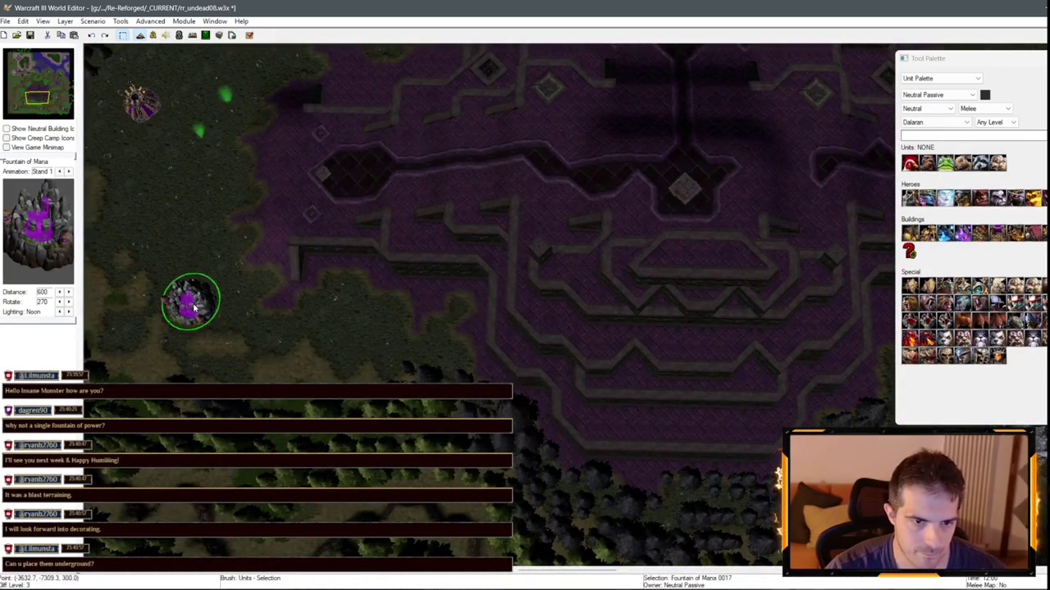
{"action": "scroll", "coordinate": [586, 281], "scroll_direction": "up", "scroll_amount": 5}
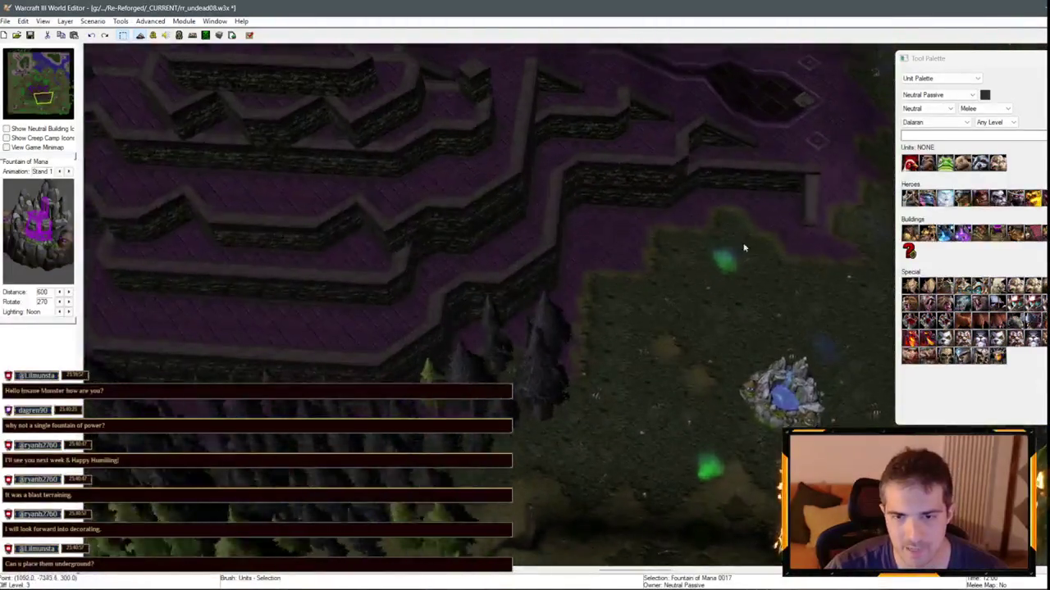
{"action": "left_click", "coordinate": [940, 78]}
{"action": "left_click", "coordinate": [927, 87]}
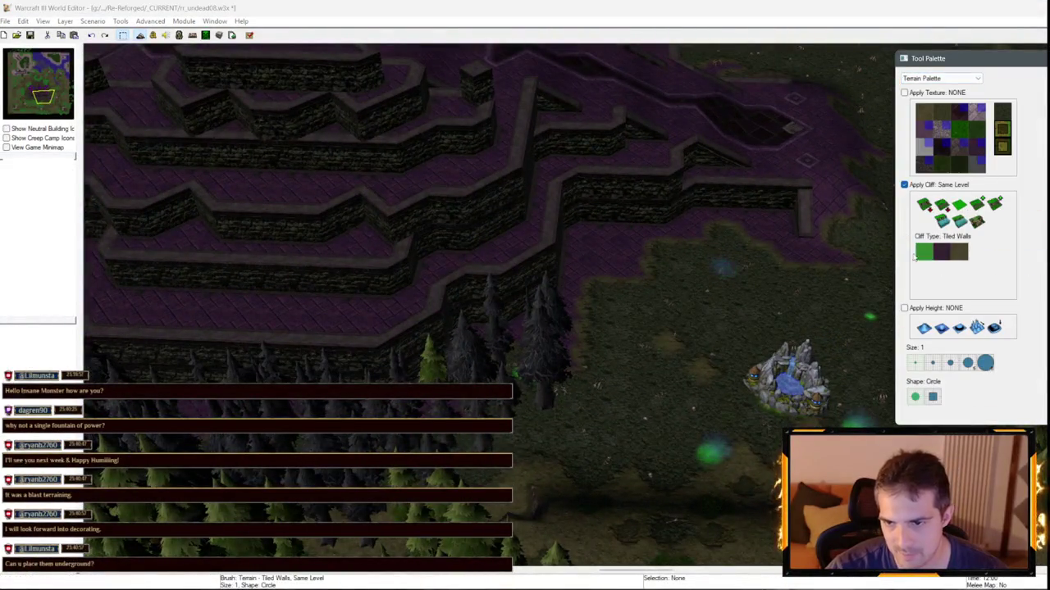
- Zoom in on the terrace alcove and set the Tiled Walls cliff brush to Ramp
{"action": "key", "text": "Up"}
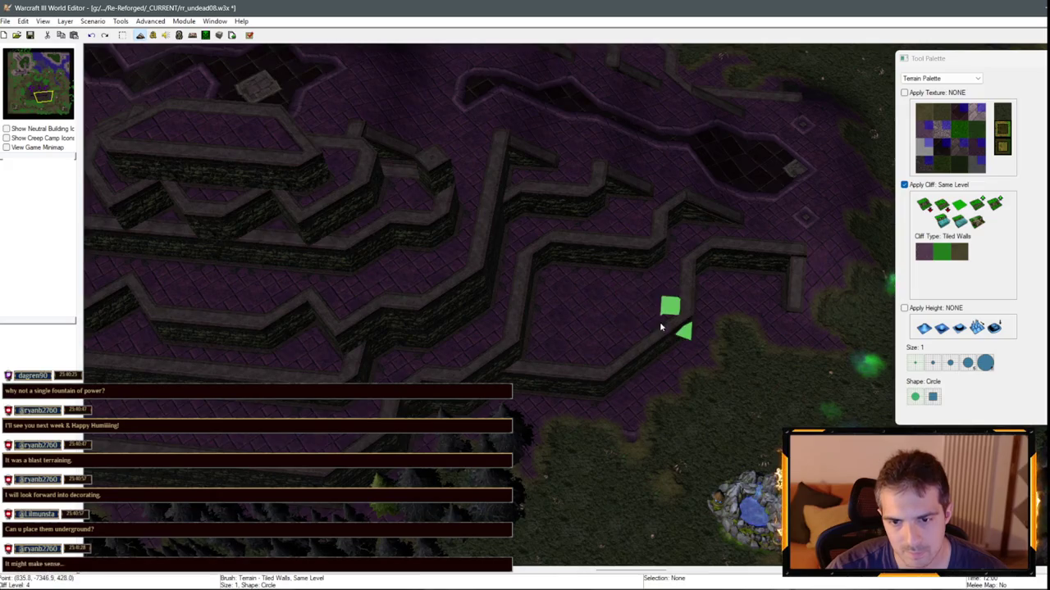
{"action": "scroll", "coordinate": [728, 305], "scroll_direction": "down", "scroll_amount": 5}
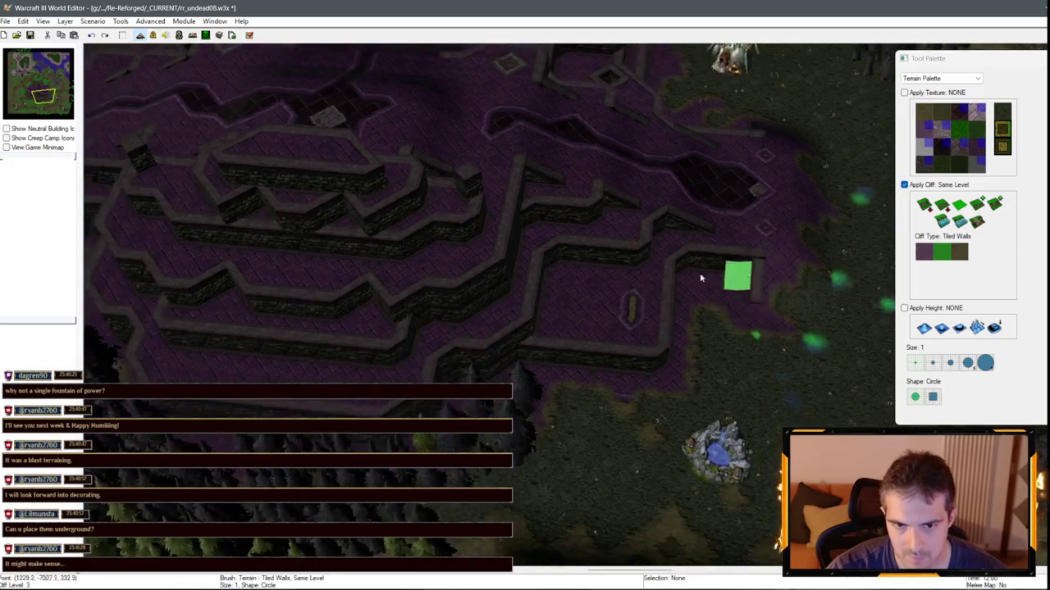
{"action": "scroll", "coordinate": [549, 291], "scroll_direction": "up", "scroll_amount": 5}
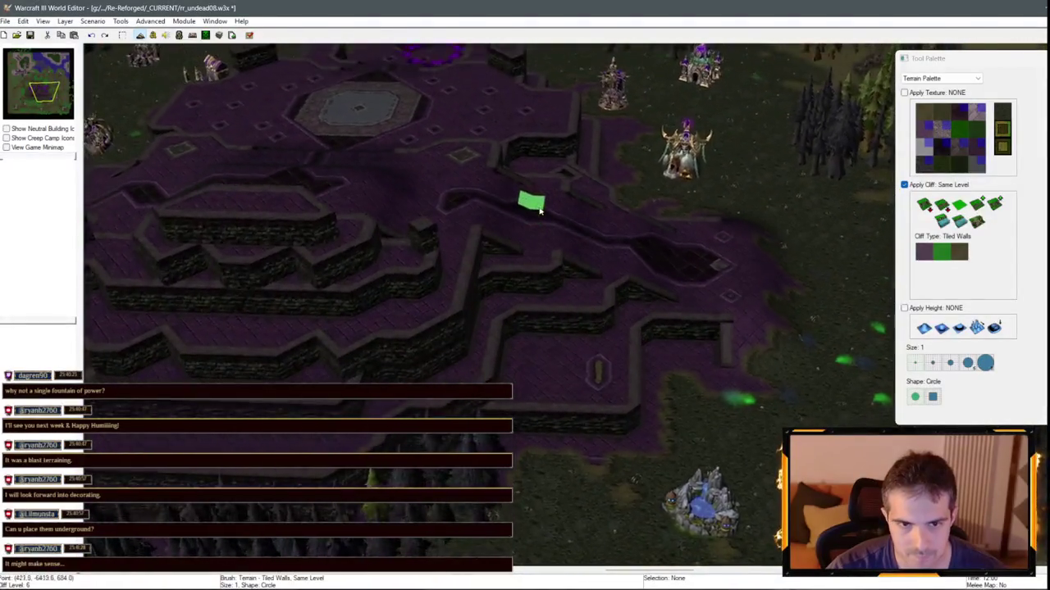
{"action": "scroll", "coordinate": [545, 215], "scroll_direction": "down", "scroll_amount": 4}
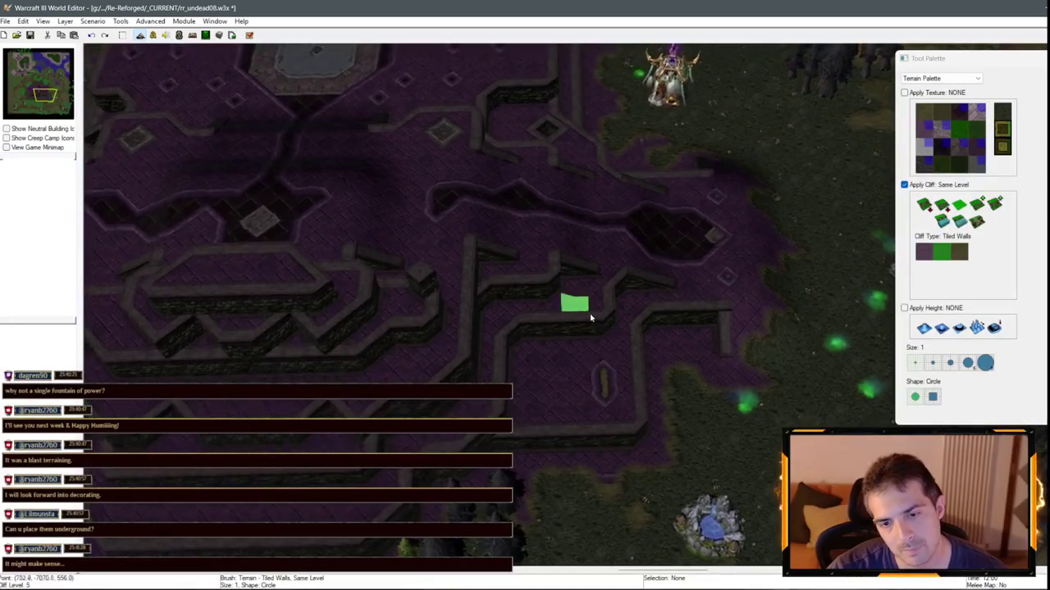
{"action": "scroll", "coordinate": [492, 344], "scroll_direction": "down", "scroll_amount": 3}
{"action": "scroll", "coordinate": [706, 257], "scroll_direction": "up", "scroll_amount": 4}
{"action": "scroll", "coordinate": [122, 262], "scroll_direction": "down", "scroll_amount": 3}
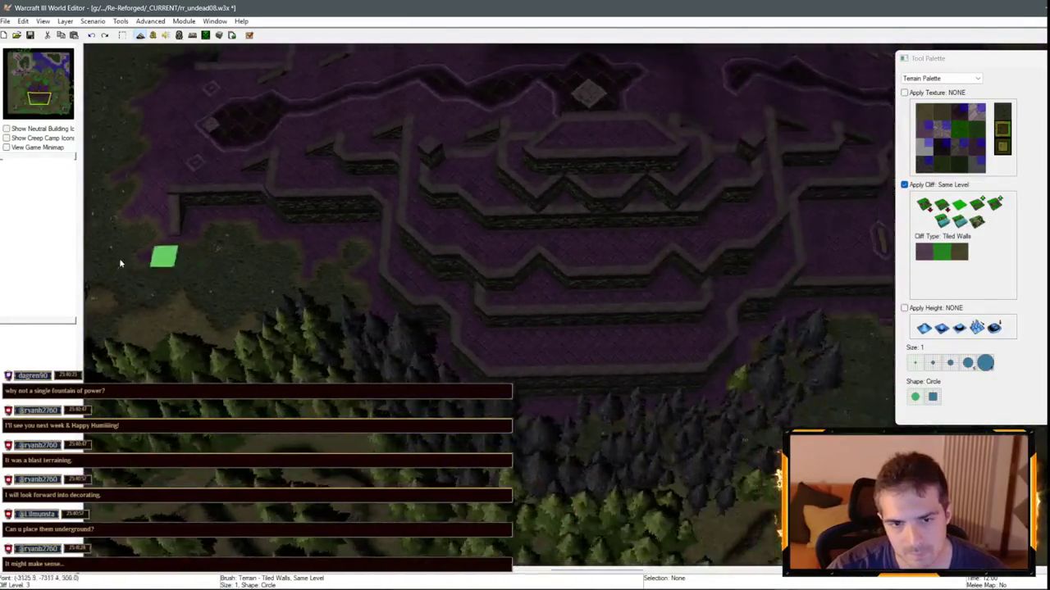
{"action": "scroll", "coordinate": [397, 309], "scroll_direction": "up", "scroll_amount": 3}
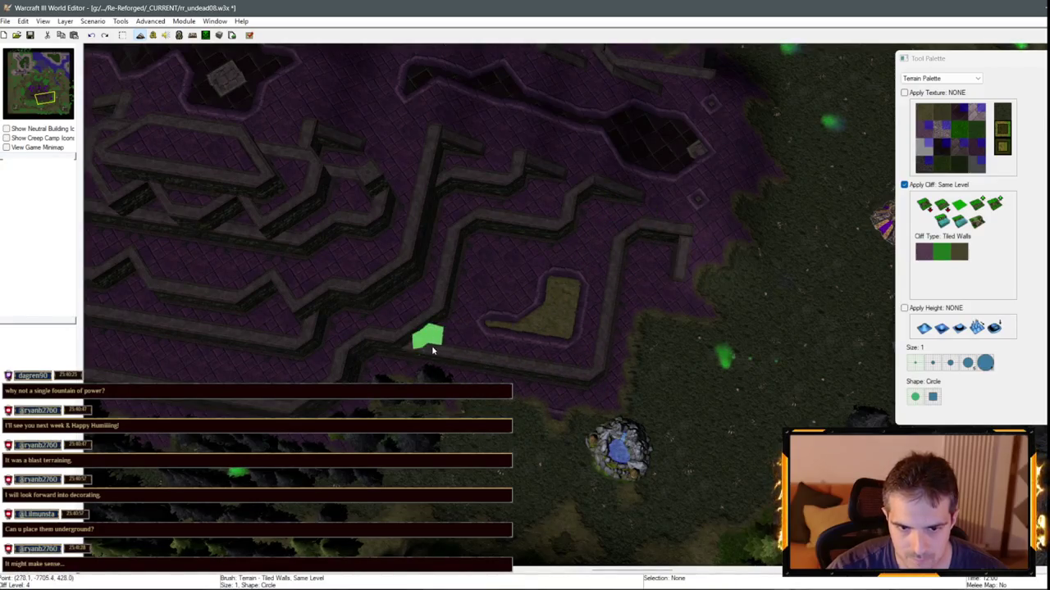
{"action": "scroll", "coordinate": [432, 350], "scroll_direction": "up", "scroll_amount": 3}
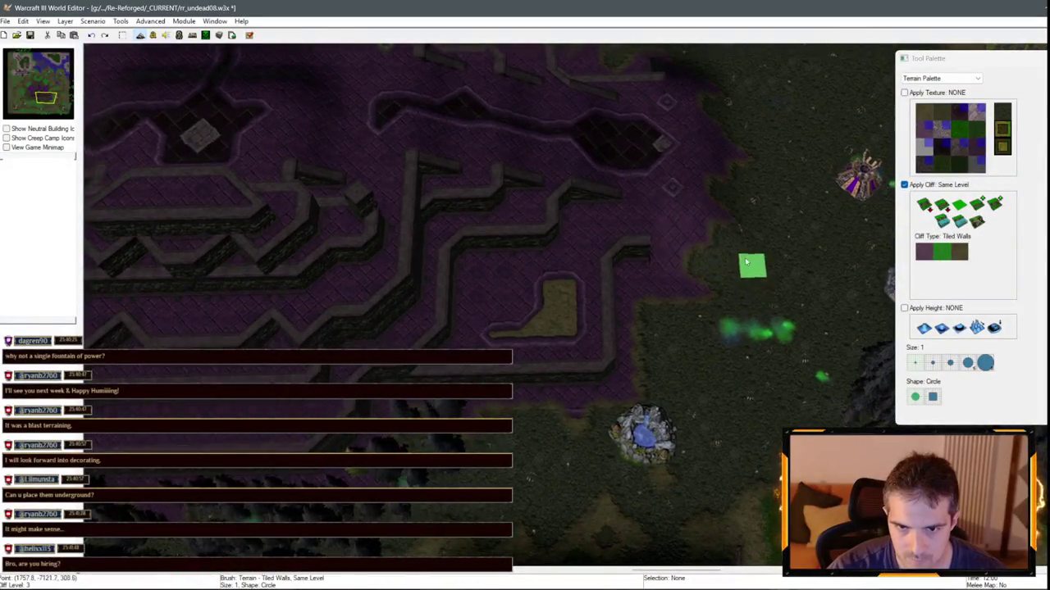
{"action": "scroll", "coordinate": [681, 298], "scroll_direction": "up", "scroll_amount": 1}
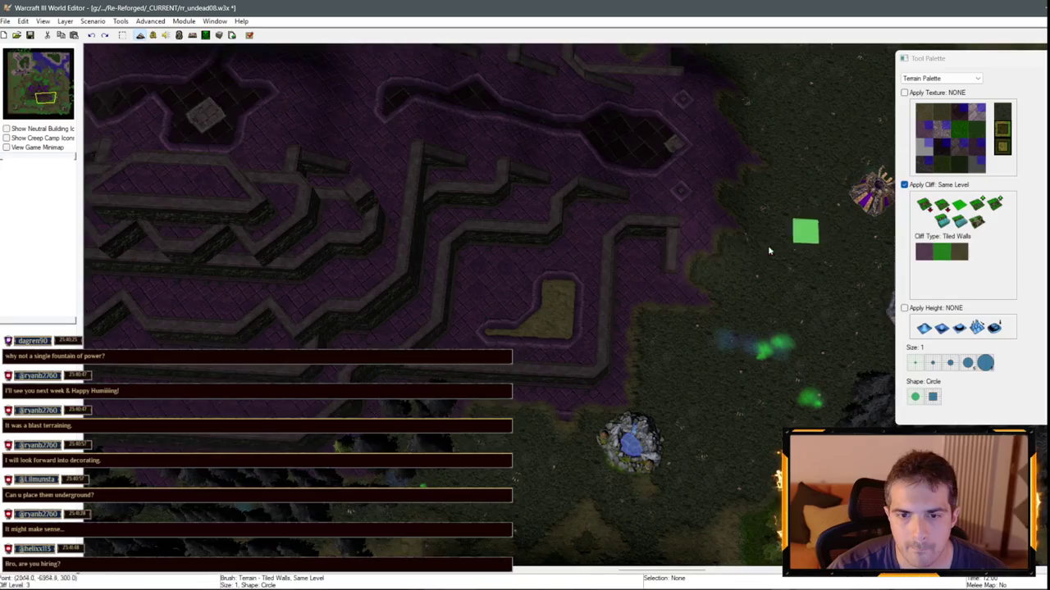
{"action": "scroll", "coordinate": [544, 209], "scroll_direction": "up", "scroll_amount": 1}
{"action": "left_click", "coordinate": [977, 218]}
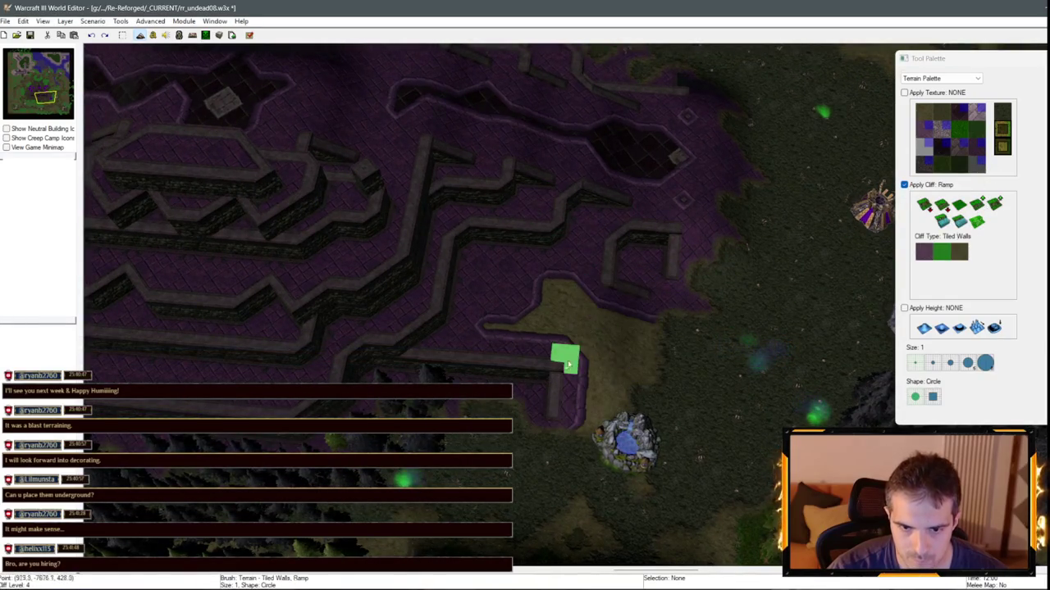
- Check the ramp beside the Fountain of Health and return to the Unit Palette
{"action": "scroll", "coordinate": [476, 373], "scroll_direction": "up", "scroll_amount": 3}
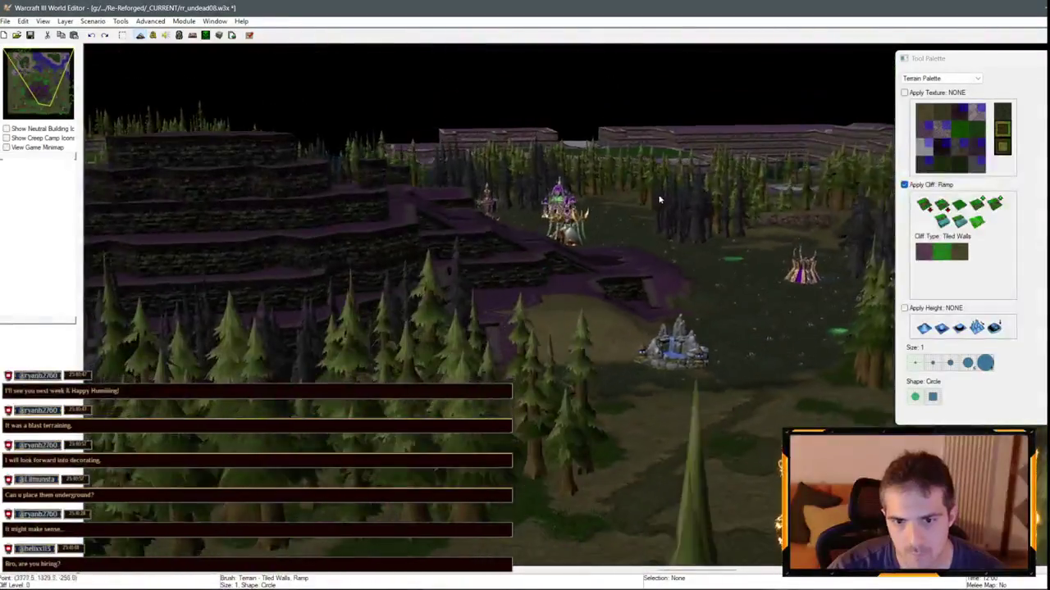
{"action": "scroll", "coordinate": [667, 332], "scroll_direction": "up", "scroll_amount": 4}
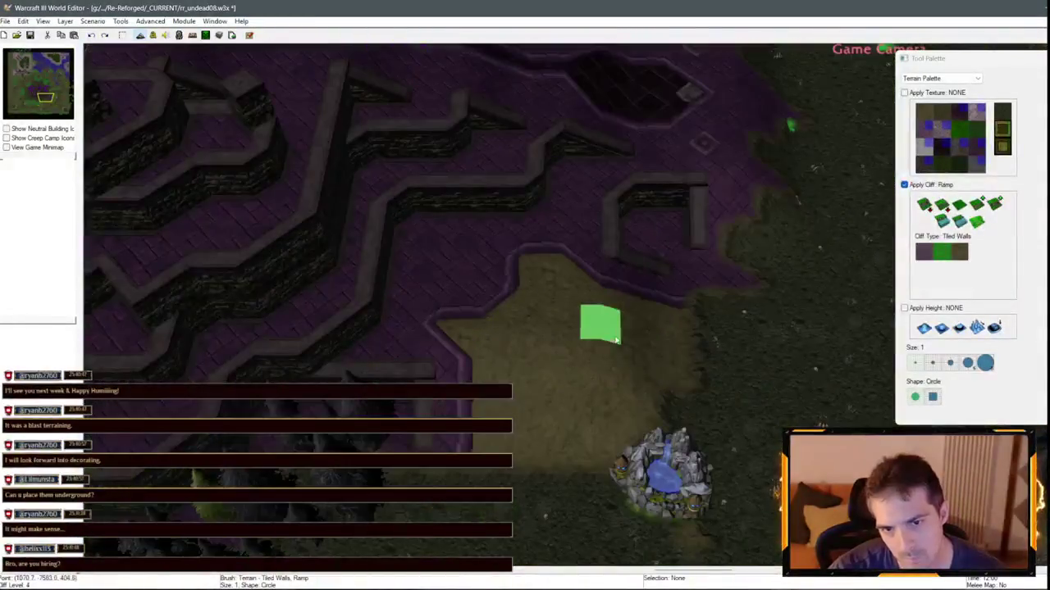
{"action": "scroll", "coordinate": [729, 313], "scroll_direction": "down", "scroll_amount": 3}
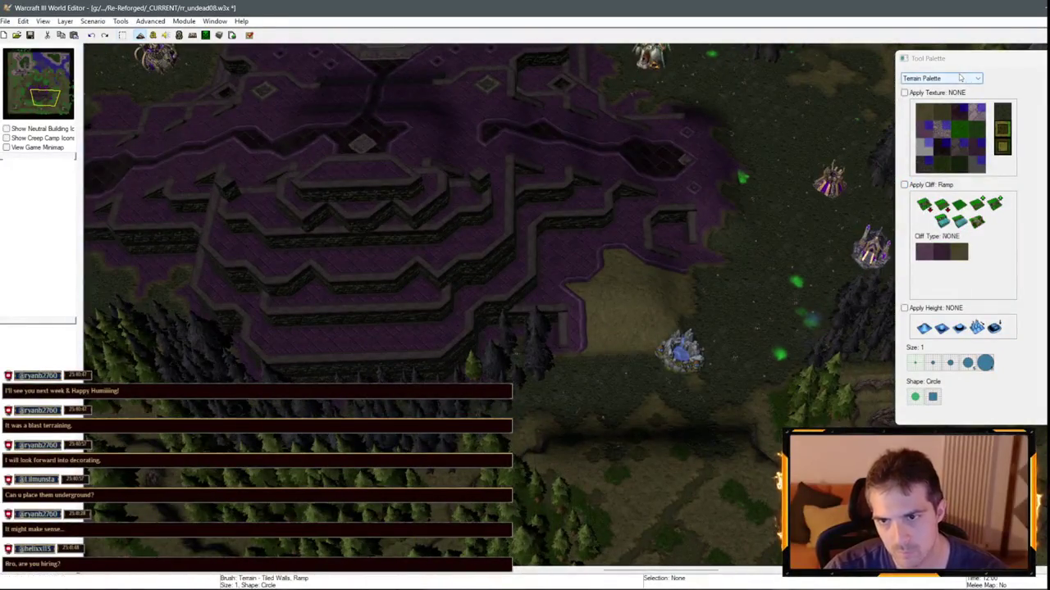
{"action": "left_click", "coordinate": [961, 76]}
{"action": "left_click", "coordinate": [923, 102]}
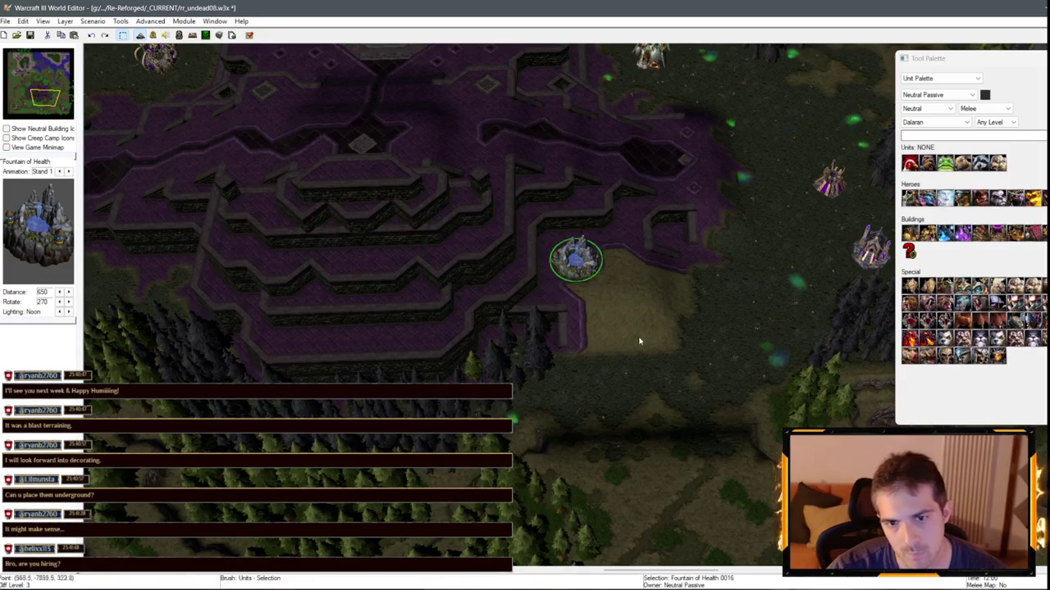
- Zoom around the Fountain of Health and switch to the Terrain Palette
{"action": "scroll", "coordinate": [639, 342], "scroll_direction": "up", "scroll_amount": 4}
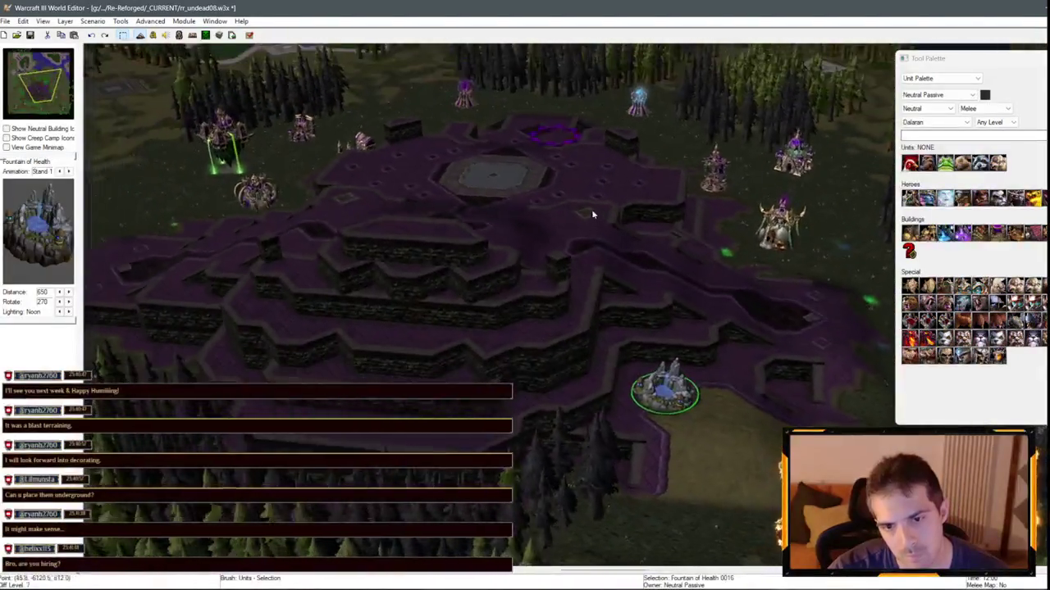
{"action": "scroll", "coordinate": [591, 209], "scroll_direction": "down", "scroll_amount": 4}
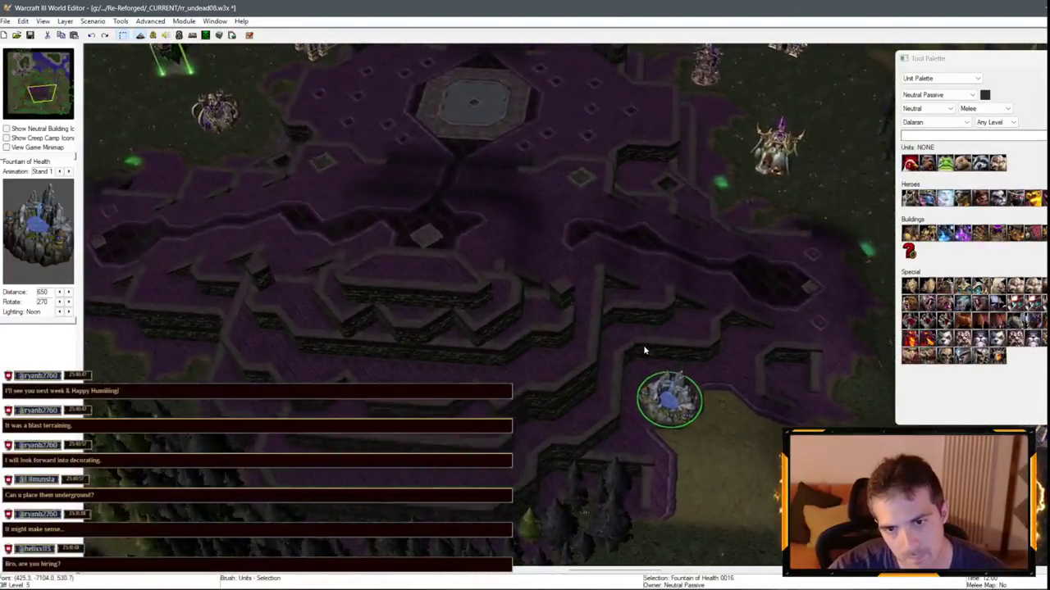
{"action": "scroll", "coordinate": [624, 345], "scroll_direction": "up", "scroll_amount": 3}
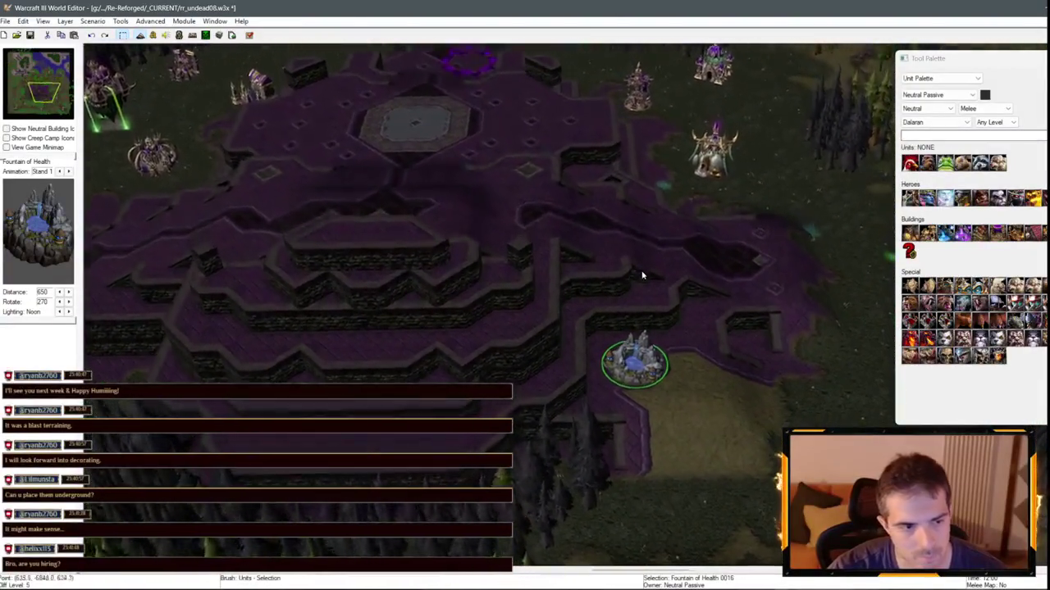
{"action": "scroll", "coordinate": [559, 298], "scroll_direction": "down", "scroll_amount": 3}
{"action": "scroll", "coordinate": [694, 370], "scroll_direction": "up", "scroll_amount": 3}
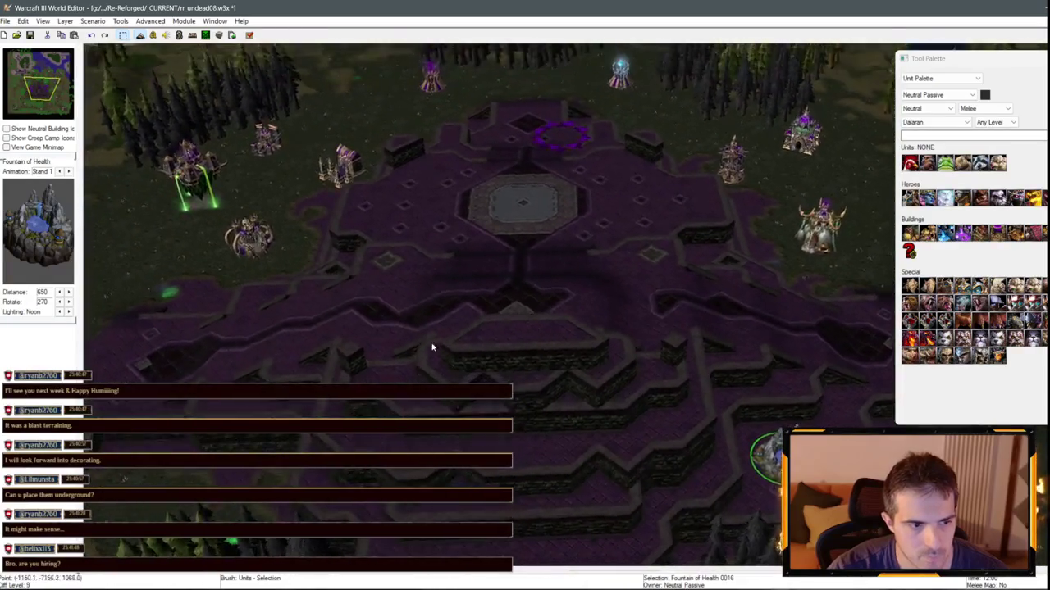
{"action": "scroll", "coordinate": [663, 208], "scroll_direction": "down", "scroll_amount": 5}
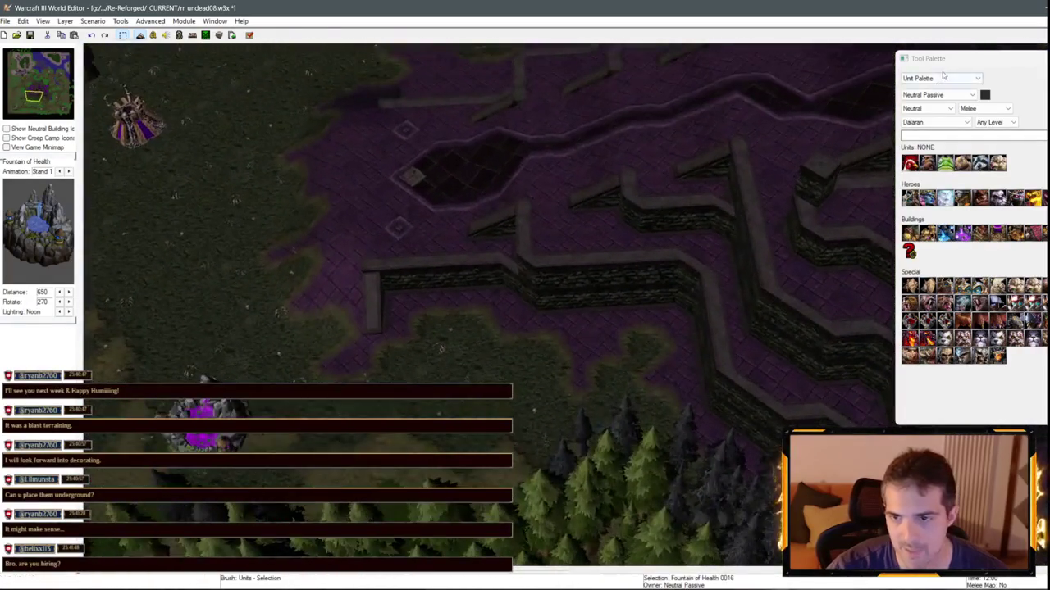
{"action": "left_click", "coordinate": [921, 88]}
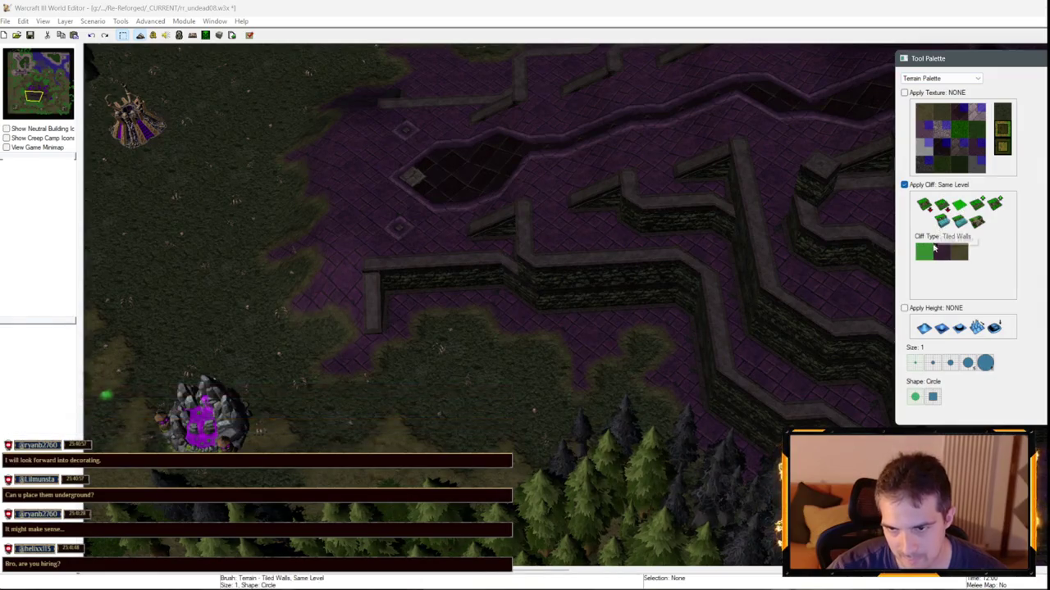
- Briefly switch to units, then settle on the Terrain Palette with the Tiled Walls Same Level brush
{"action": "scroll", "coordinate": [576, 284], "scroll_direction": "up", "scroll_amount": 4}
{"action": "scroll", "coordinate": [270, 359], "scroll_direction": "down", "scroll_amount": 4}
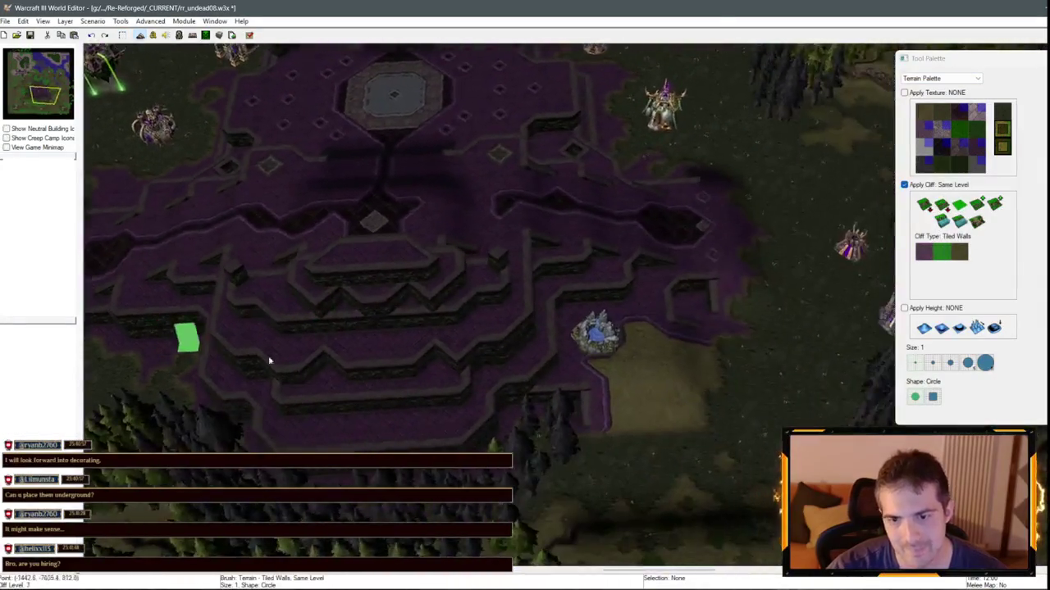
{"action": "scroll", "coordinate": [659, 337], "scroll_direction": "down", "scroll_amount": 4}
{"action": "scroll", "coordinate": [673, 353], "scroll_direction": "up", "scroll_amount": 4}
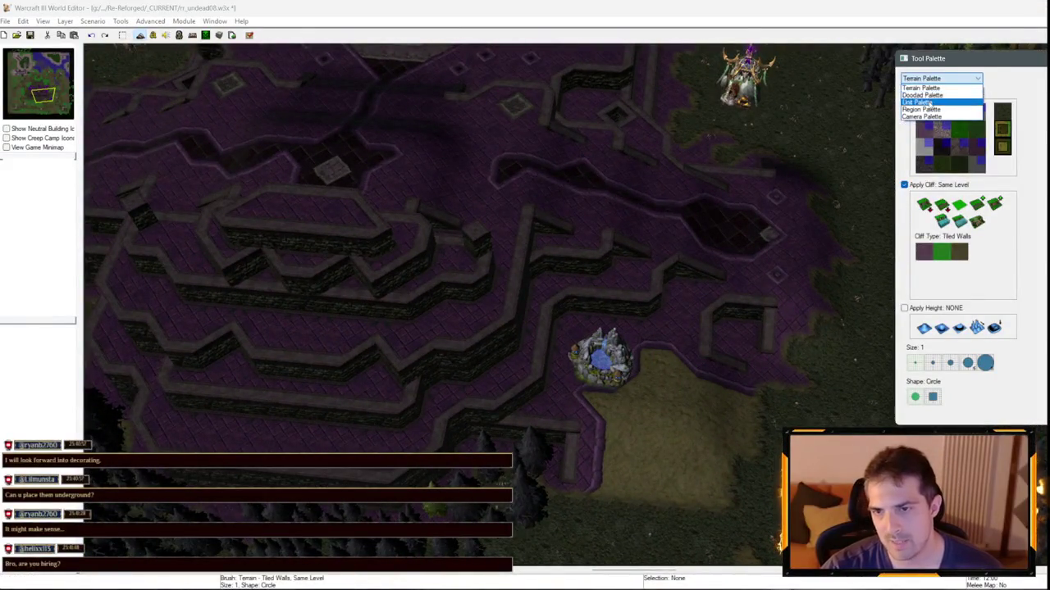
{"action": "left_click", "coordinate": [917, 102]}
{"action": "left_click", "coordinate": [940, 78]}
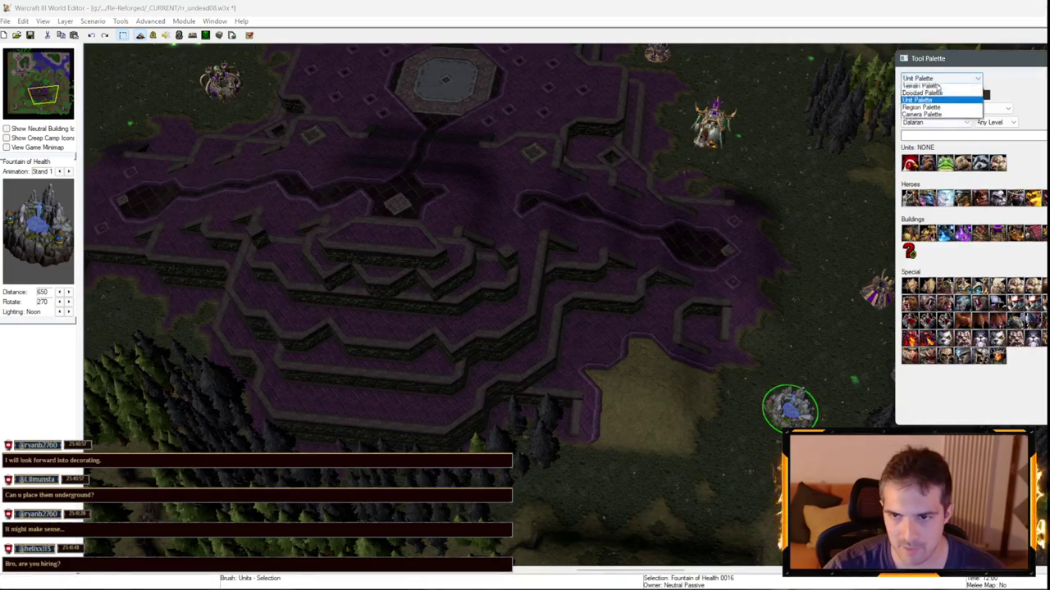
{"action": "left_click", "coordinate": [926, 87]}
- Paint a tiled-wall alcove into the southeast terrace, undoing the accidentally raised cliff block
{"action": "key", "text": "ctrl+z"}
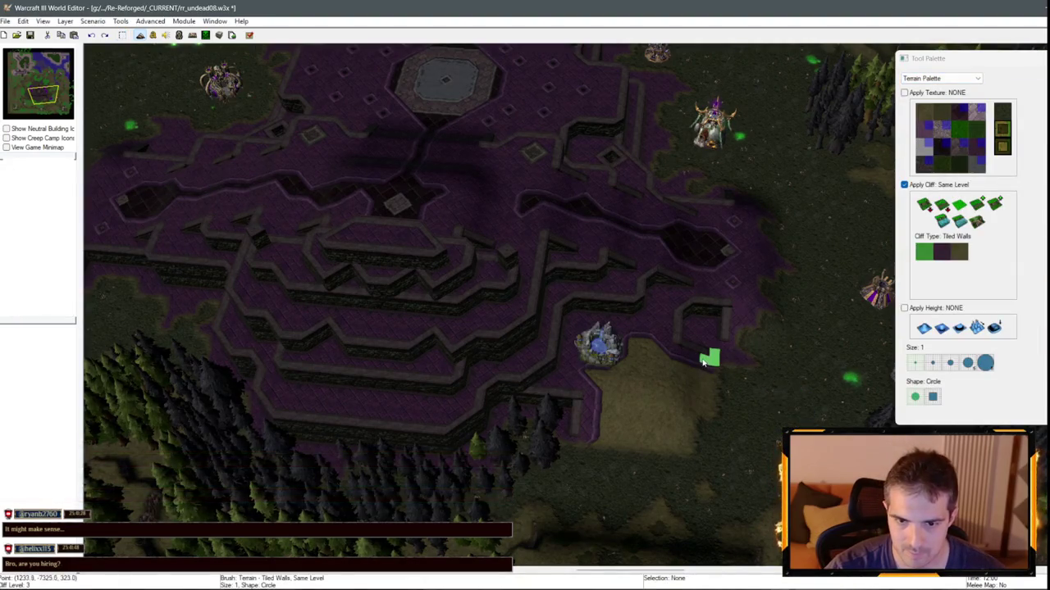
{"action": "mouse_move", "coordinate": [710, 339]}
{"action": "left_mouse_down"}
{"action": "mouse_move", "coordinate": [614, 288]}
{"action": "mouse_move", "coordinate": [653, 333]}
{"action": "left_mouse_up"}
{"action": "key", "text": "ctrl+z"}
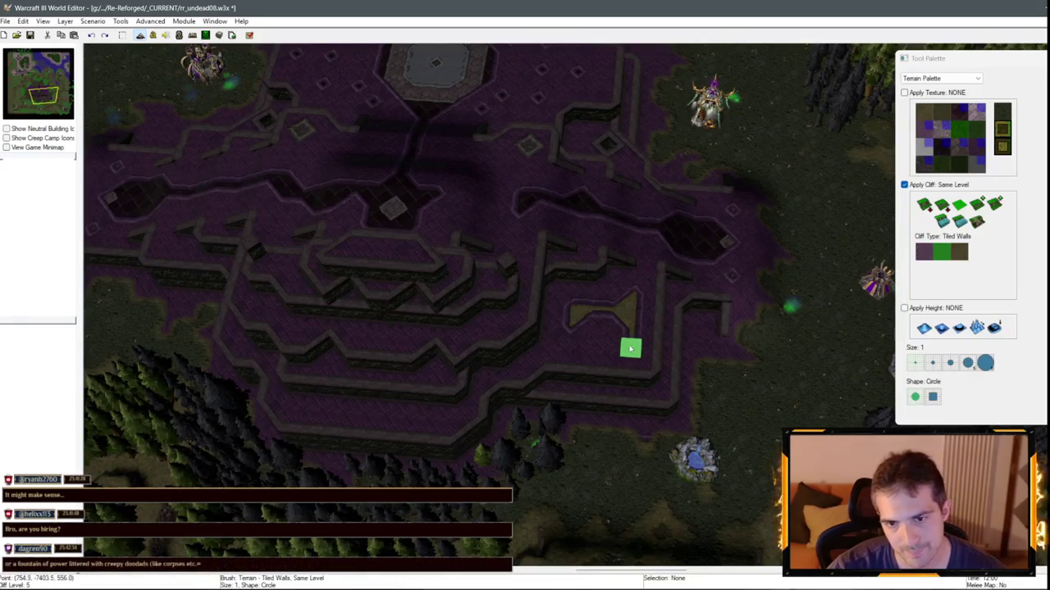
- Survey the temple, panning and zooming from the southern forest north to the lake
{"action": "scroll", "coordinate": [631, 350], "scroll_direction": "up", "scroll_amount": 3}
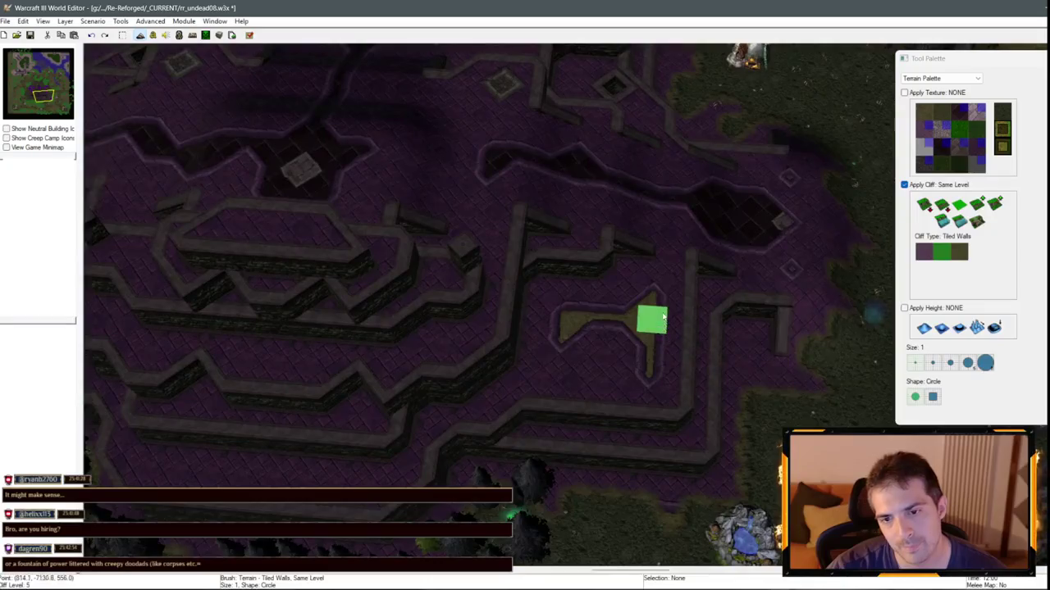
{"action": "scroll", "coordinate": [537, 161], "scroll_direction": "down", "scroll_amount": 3}
{"action": "key", "text": "Up"}
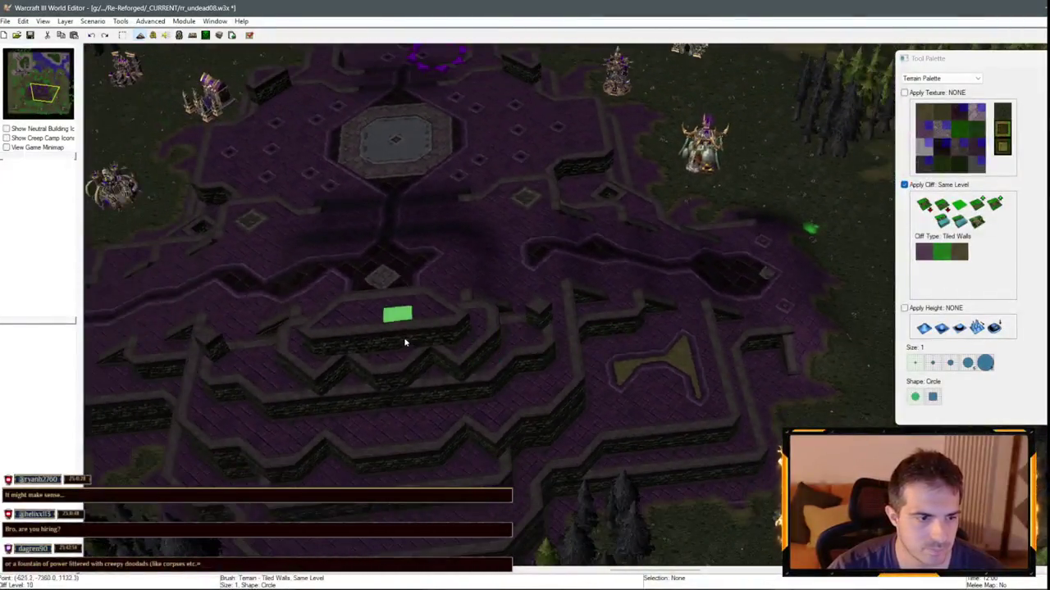
{"action": "scroll", "coordinate": [404, 343], "scroll_direction": "down", "scroll_amount": 2}
{"action": "scroll", "coordinate": [438, 292], "scroll_direction": "up", "scroll_amount": 2}
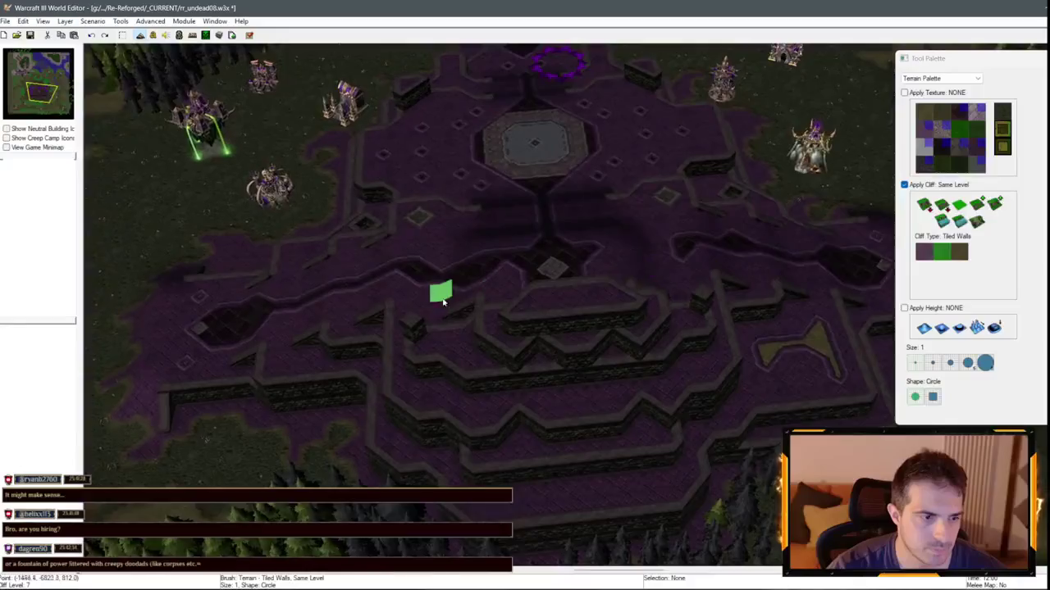
{"action": "key", "text": "Left"}
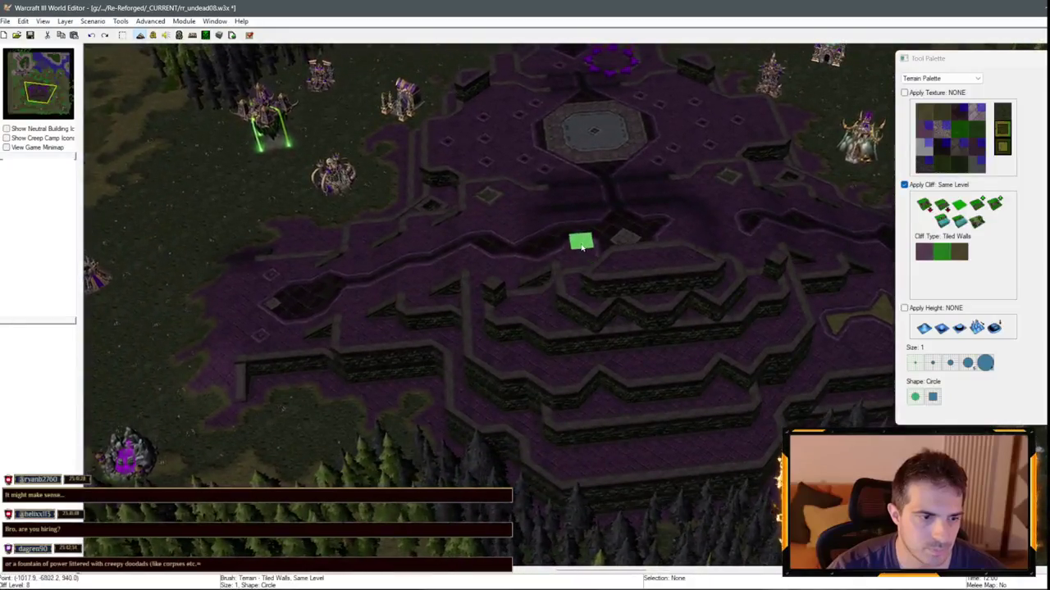
{"action": "scroll", "coordinate": [574, 238], "scroll_direction": "down", "scroll_amount": 2}
{"action": "key", "text": "Left"}
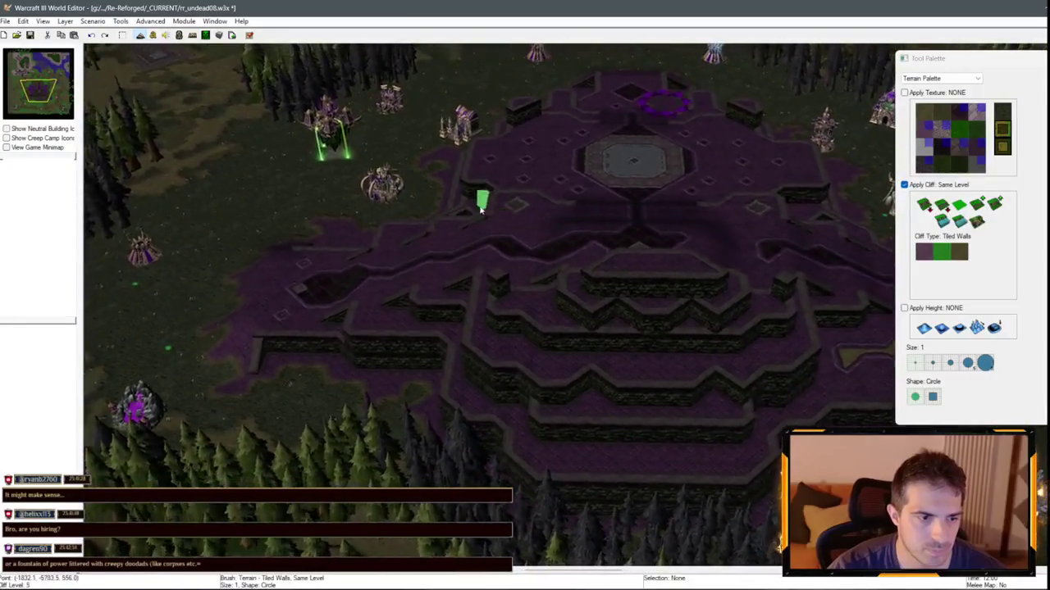
{"action": "scroll", "coordinate": [484, 225], "scroll_direction": "up", "scroll_amount": 2}
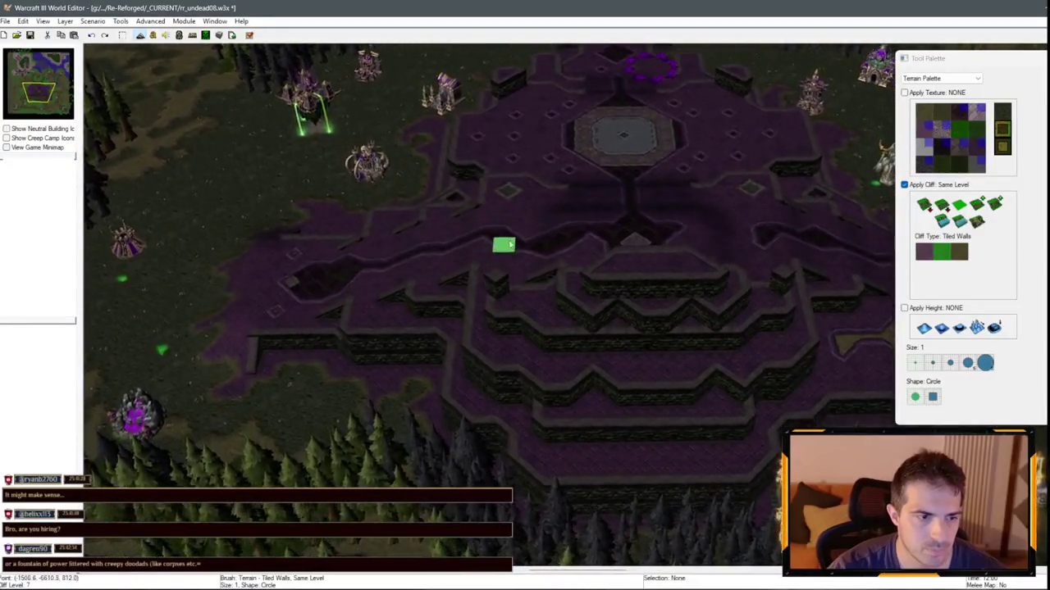
{"action": "key", "text": "Down"}
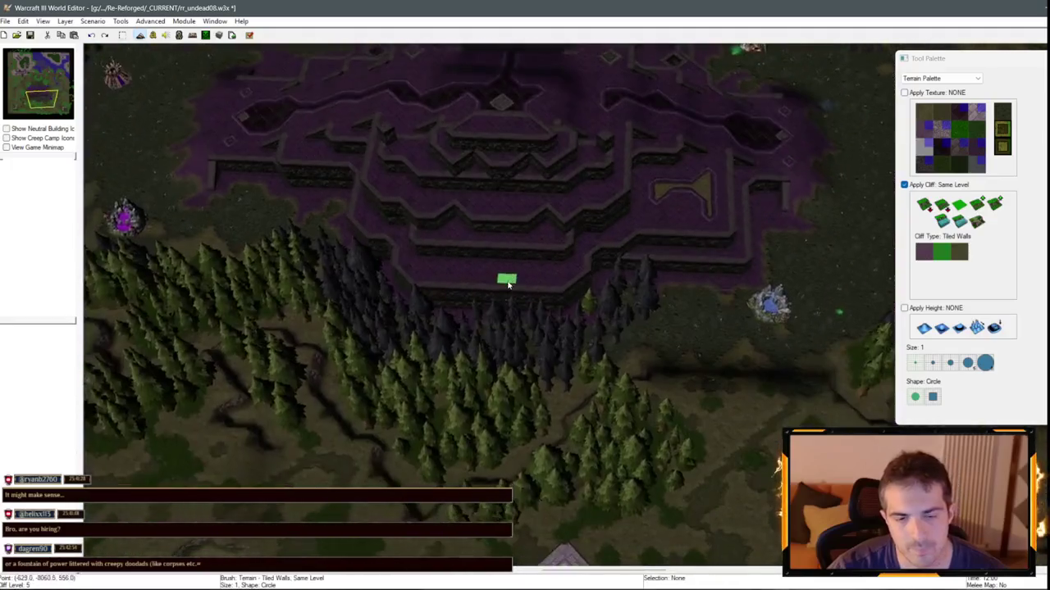
{"action": "key", "text": "Up"}
{"action": "scroll", "coordinate": [616, 291], "scroll_direction": "down", "scroll_amount": 3}
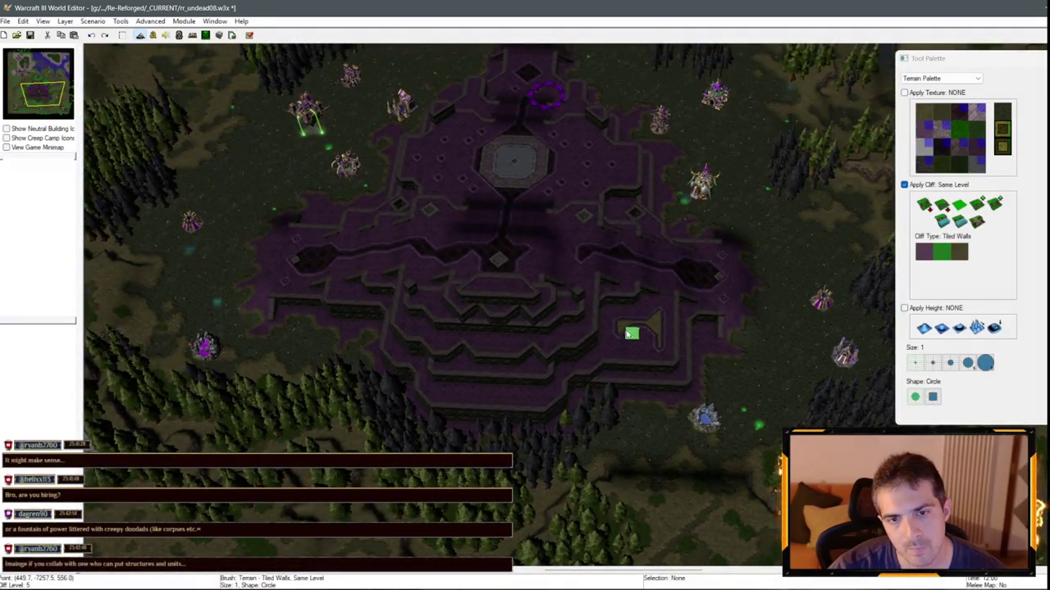
{"action": "key", "text": "Up"}
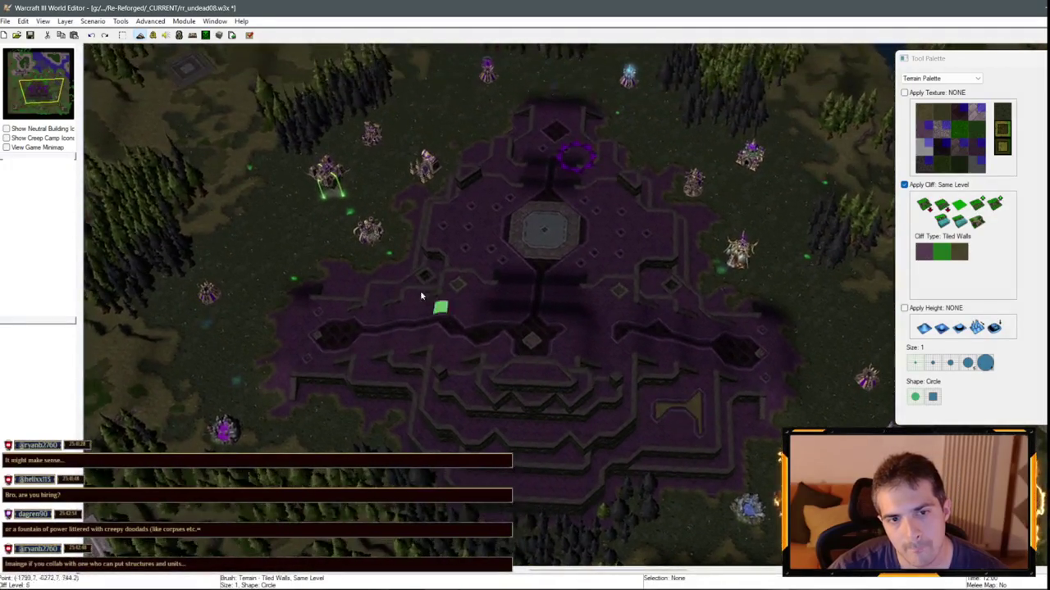
{"action": "scroll", "coordinate": [546, 330], "scroll_direction": "up", "scroll_amount": 3}
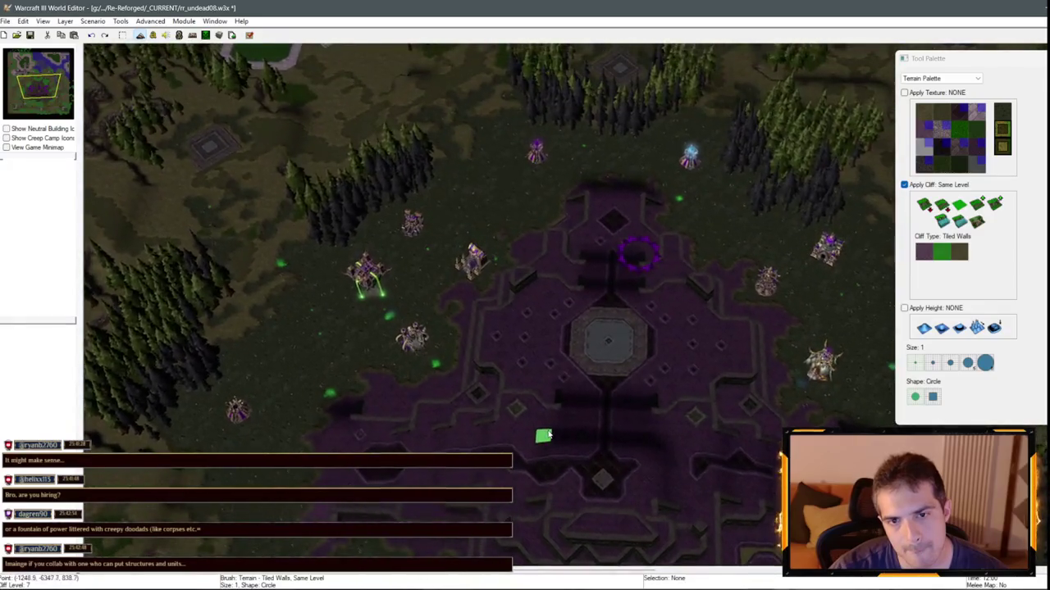
{"action": "key", "text": "Up"}
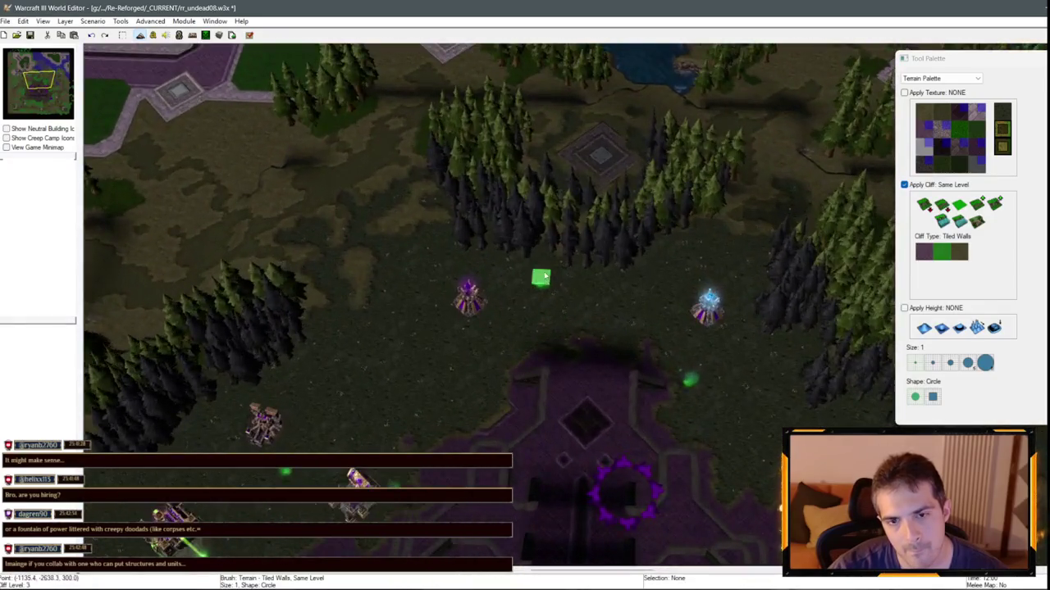
{"action": "key", "text": "Up"}
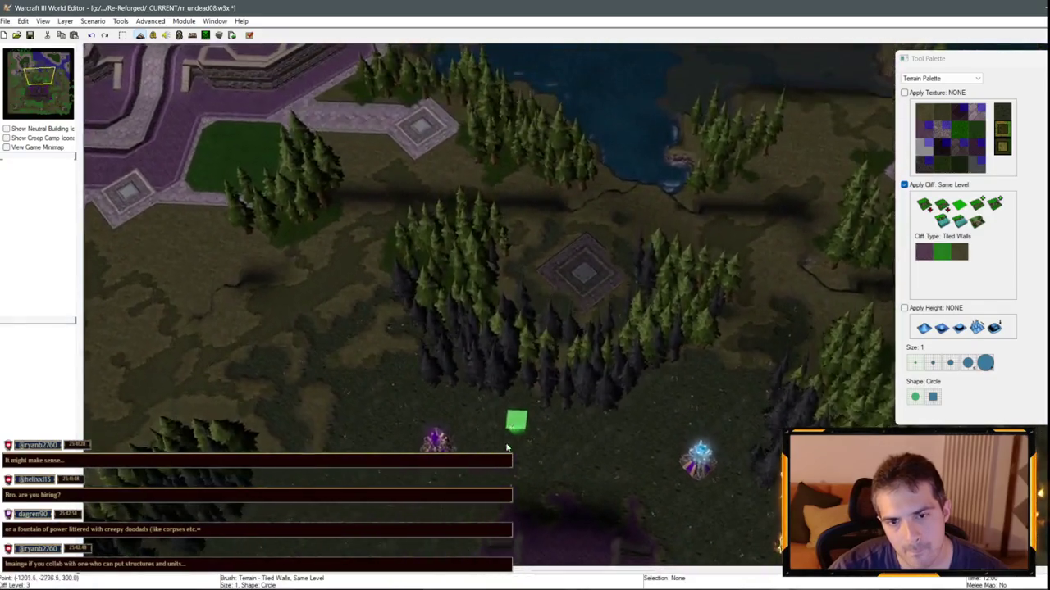
{"action": "scroll", "coordinate": [500, 320], "scroll_direction": "down", "scroll_amount": 2}
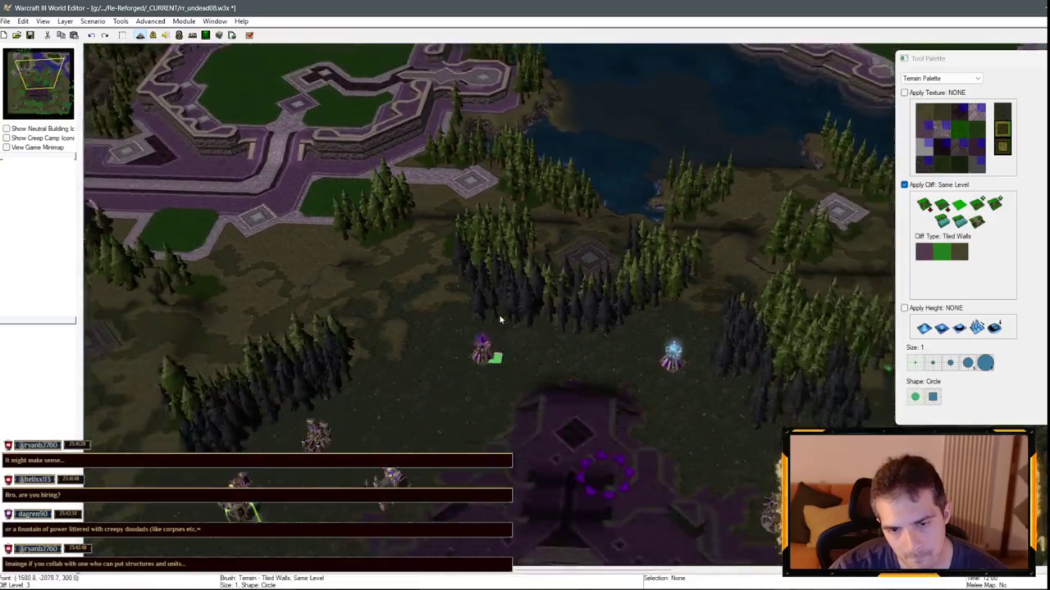
- Reshape a tiled cliff wall on the temple's lower southern steps
{"action": "key", "text": "Down"}
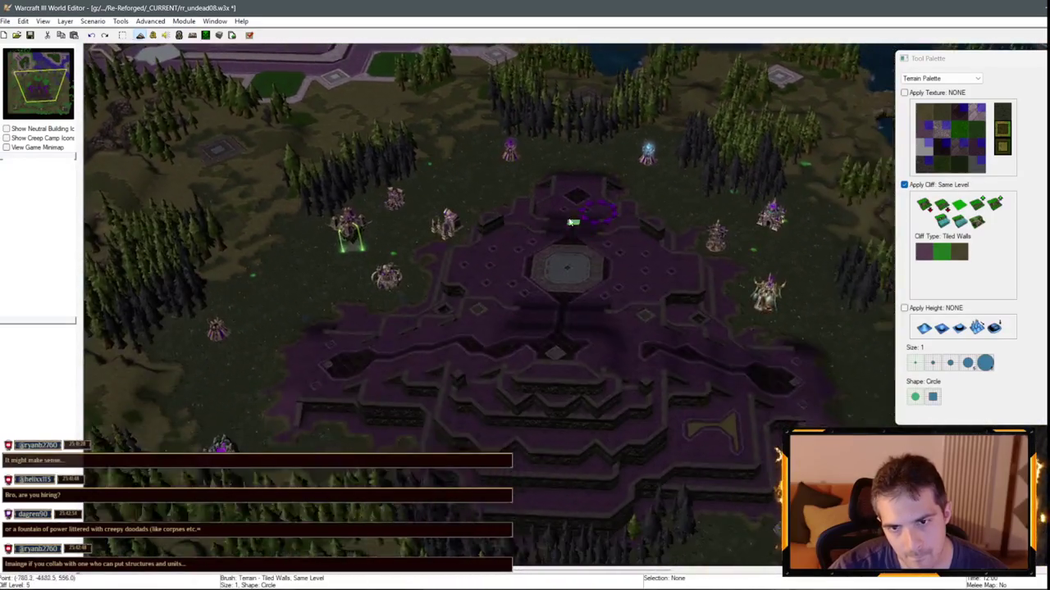
{"action": "key", "text": "Down"}
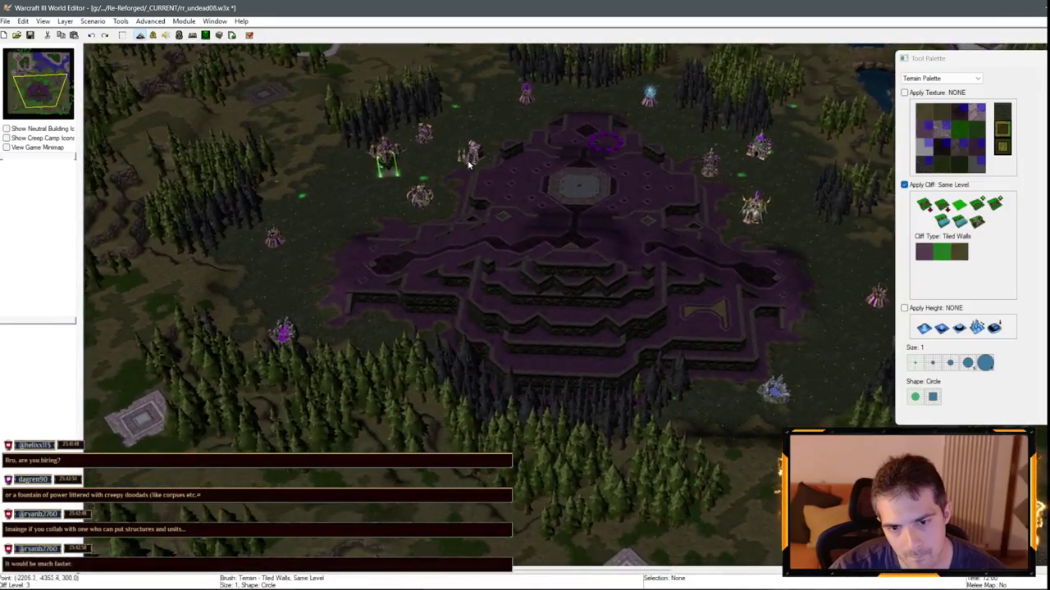
{"action": "key", "text": "Down"}
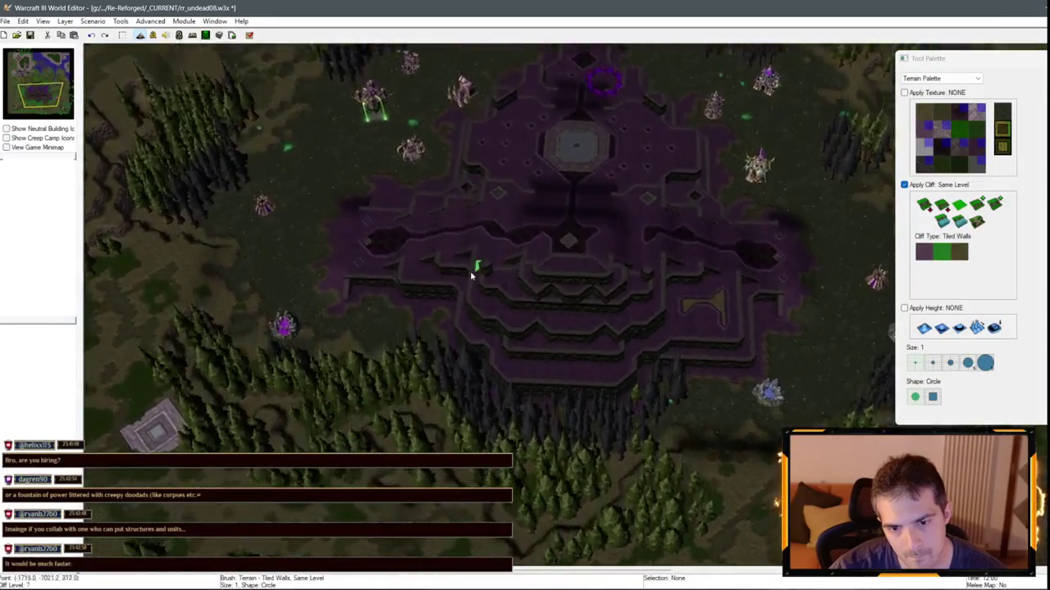
{"action": "key", "text": "Up"}
{"action": "scroll", "coordinate": [500, 325], "scroll_direction": "up", "scroll_amount": 2}
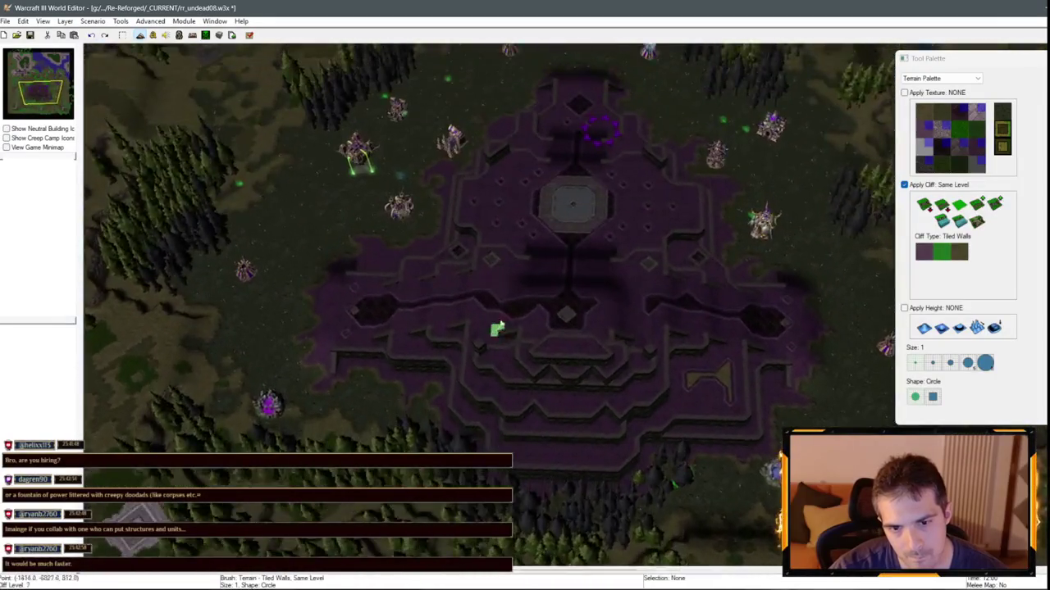
{"action": "key", "text": "Down"}
{"action": "scroll", "coordinate": [520, 206], "scroll_direction": "up", "scroll_amount": 2}
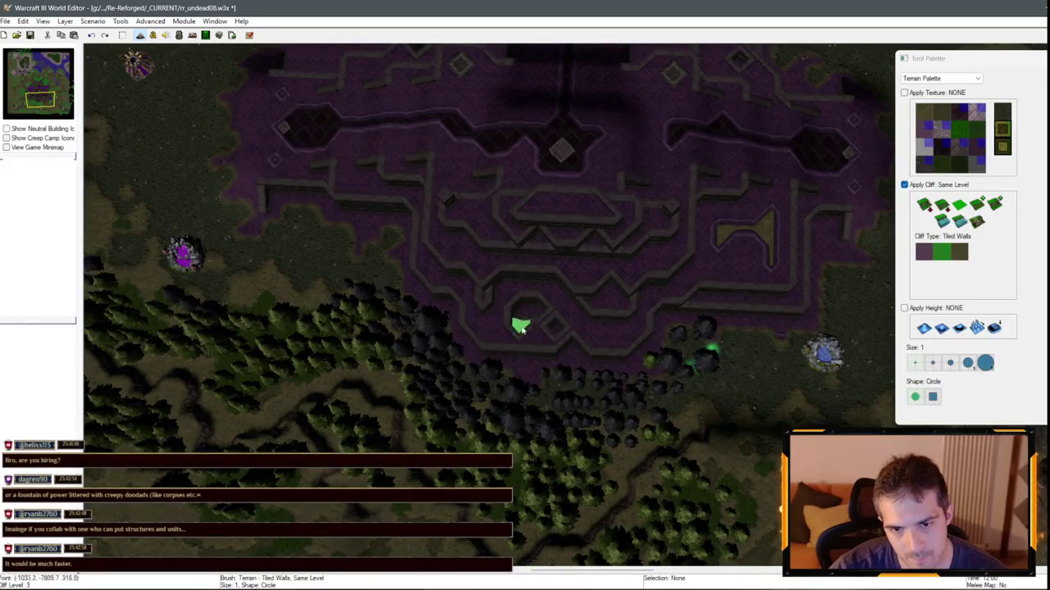
{"action": "left_click_drag", "start_coordinate": [520, 327], "coordinate": [555, 298]}
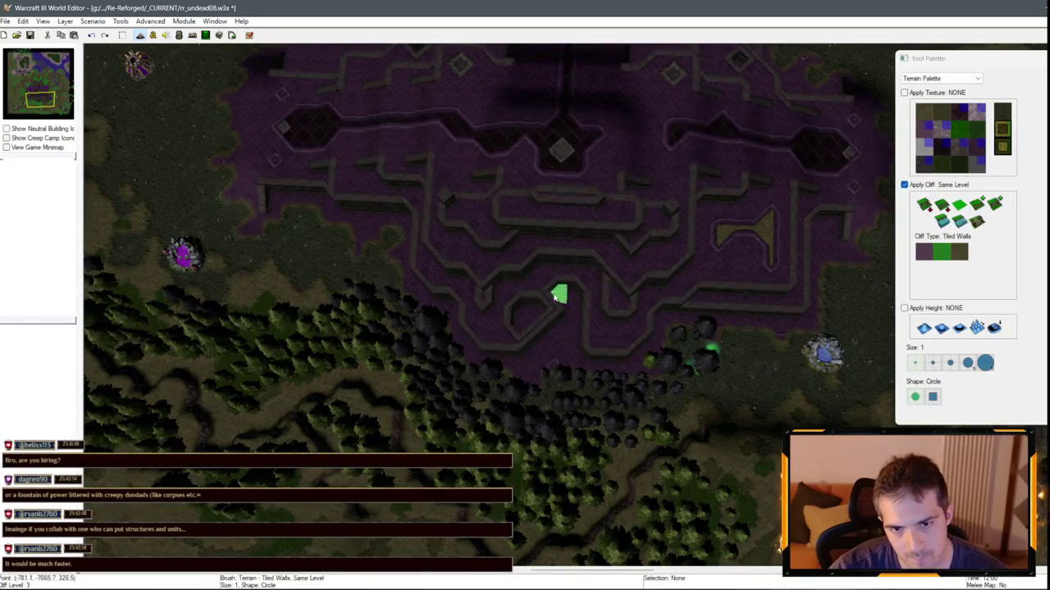
- Undo the southern terrace wall change and zoom in on the terraces
{"action": "key", "text": "ctrl+z"}
{"action": "scroll", "coordinate": [572, 227], "scroll_direction": "down", "scroll_amount": 1}
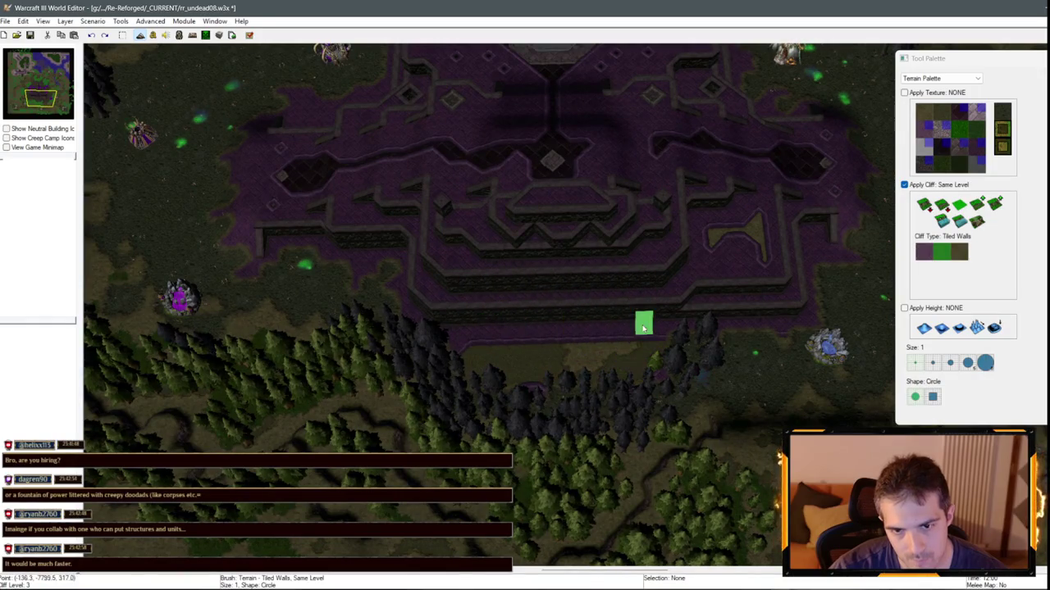
{"action": "scroll", "coordinate": [643, 328], "scroll_direction": "up", "scroll_amount": 5}
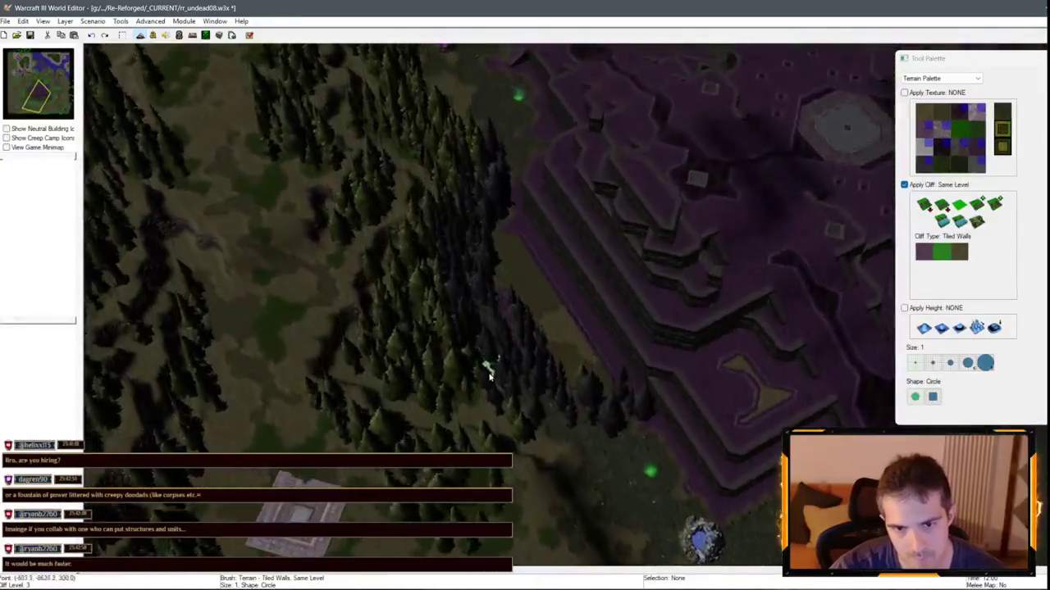
{"action": "scroll", "coordinate": [489, 375], "scroll_direction": "down", "scroll_amount": 5}
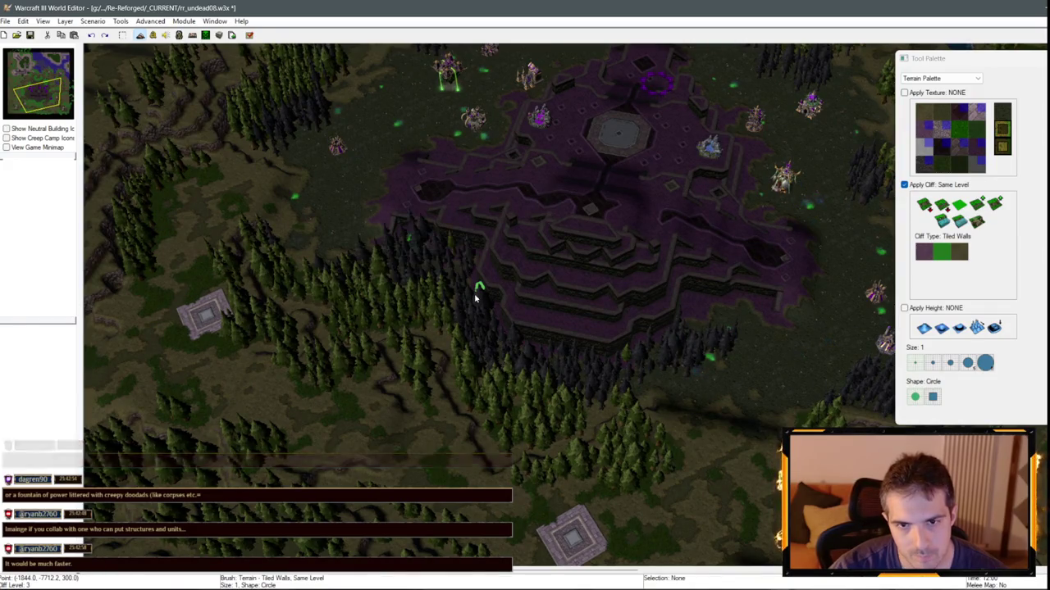
{"action": "scroll", "coordinate": [459, 279], "scroll_direction": "up", "scroll_amount": 5}
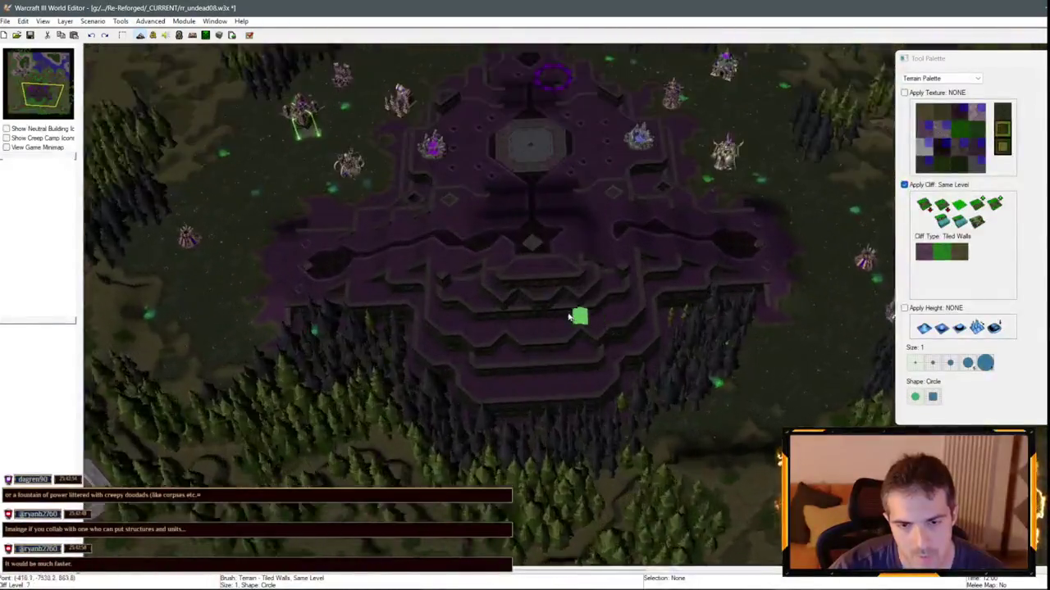
{"action": "scroll", "coordinate": [577, 277], "scroll_direction": "up", "scroll_amount": 5}
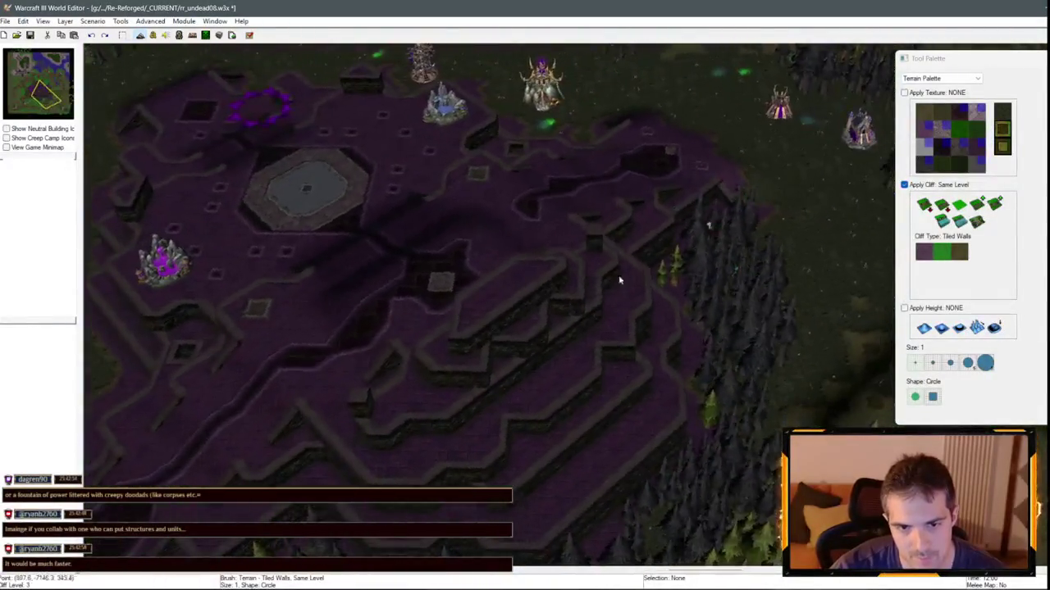
{"action": "scroll", "coordinate": [858, 383], "scroll_direction": "down", "scroll_amount": 5}
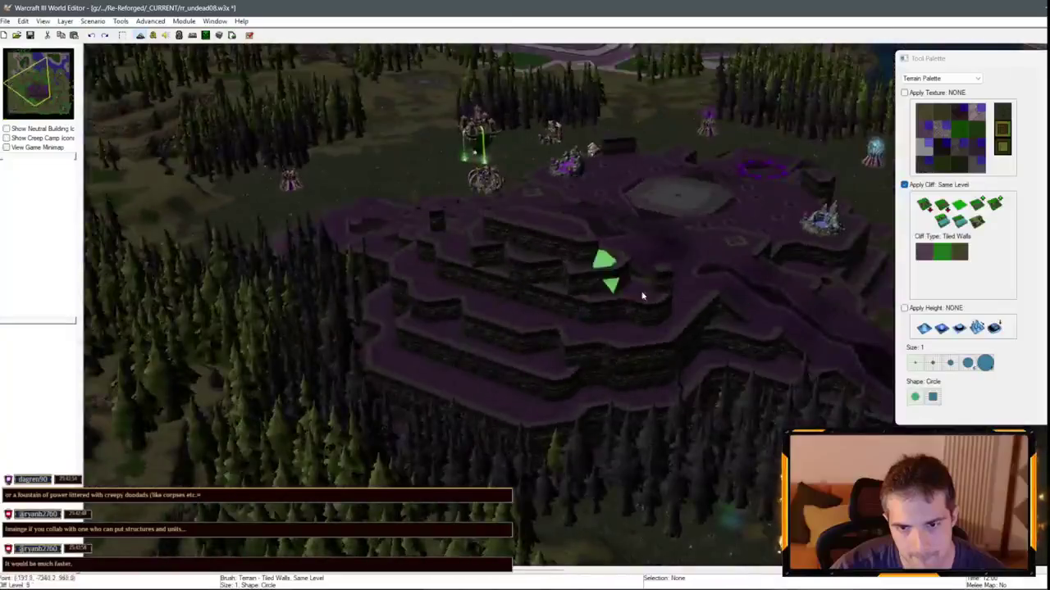
{"action": "scroll", "coordinate": [654, 303], "scroll_direction": "up", "scroll_amount": 4}
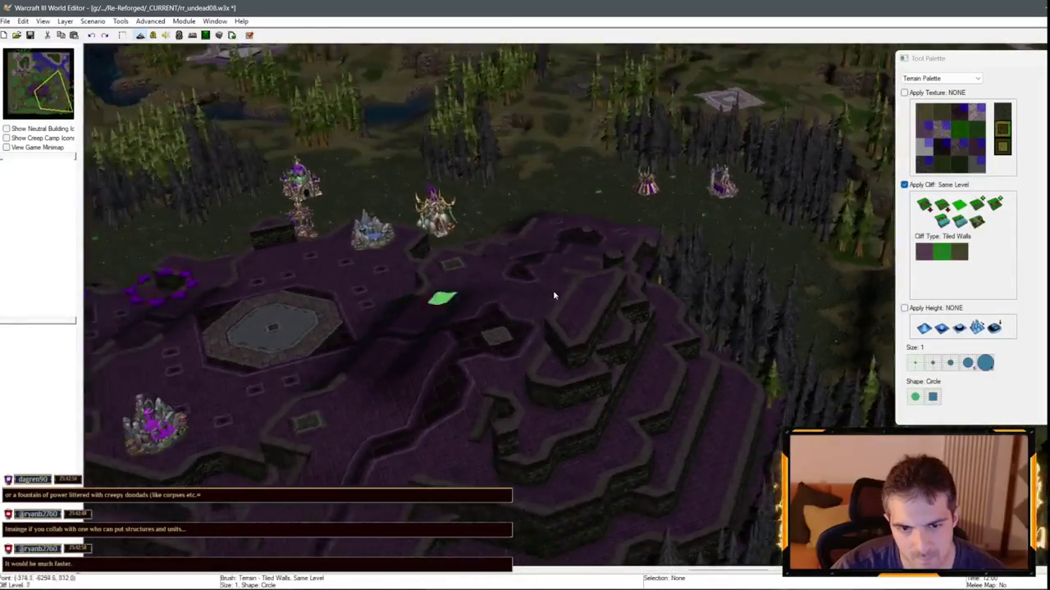
{"action": "scroll", "coordinate": [704, 419], "scroll_direction": "down", "scroll_amount": 3}
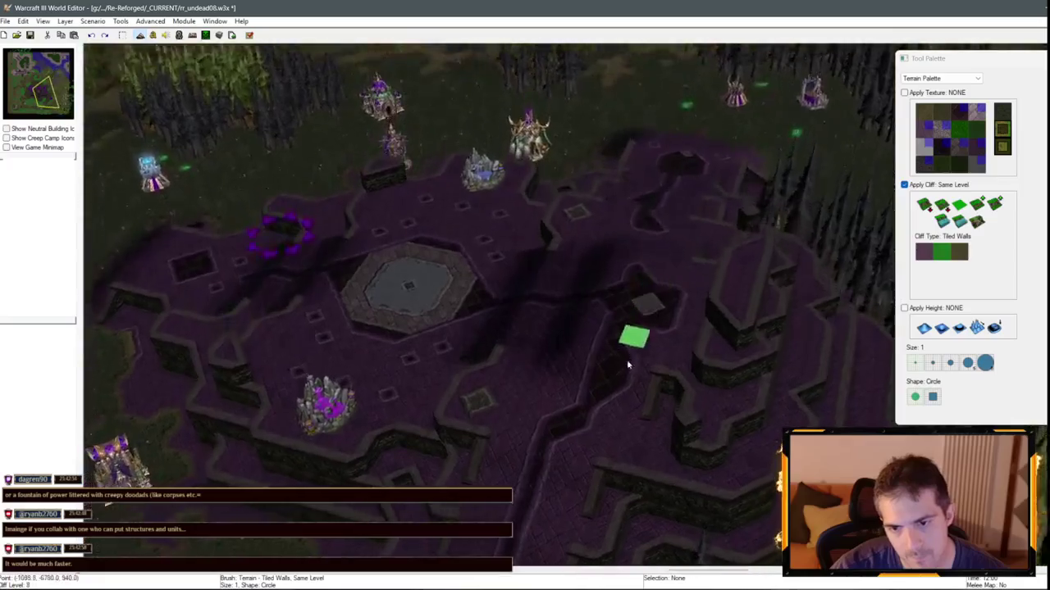
{"action": "scroll", "coordinate": [633, 335], "scroll_direction": "up", "scroll_amount": 3}
- Repaint the tiled-wall cliff edge beside the steps and draw diagonal cliff walls across the lower terrace
{"action": "mouse_move", "coordinate": [712, 373]}
{"action": "left_mouse_down"}
{"action": "mouse_move", "coordinate": [733, 271]}
{"action": "mouse_move", "coordinate": [749, 275]}
{"action": "left_mouse_up"}
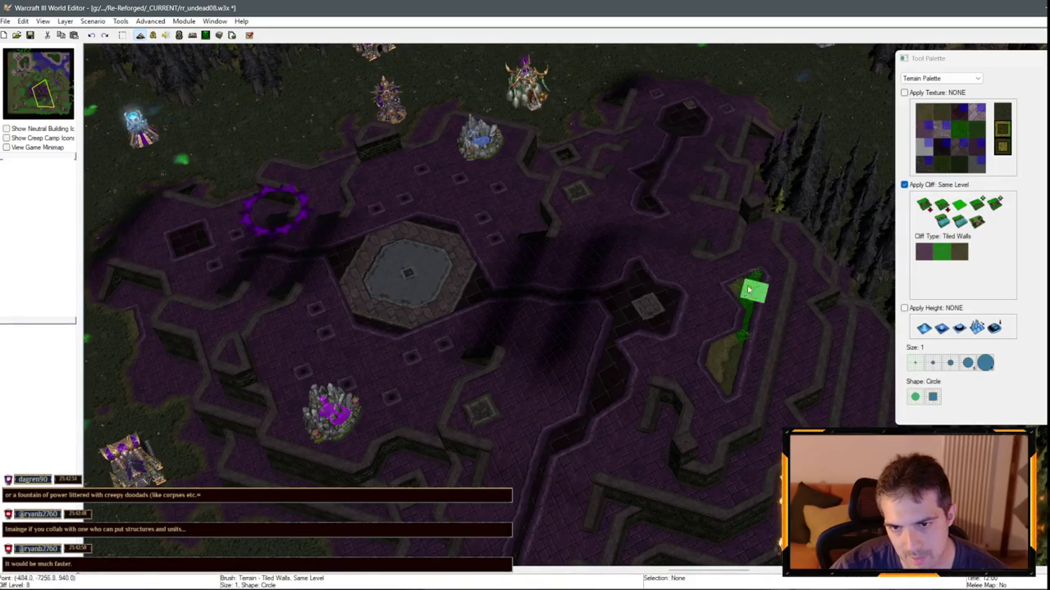
{"action": "key", "text": "Down"}
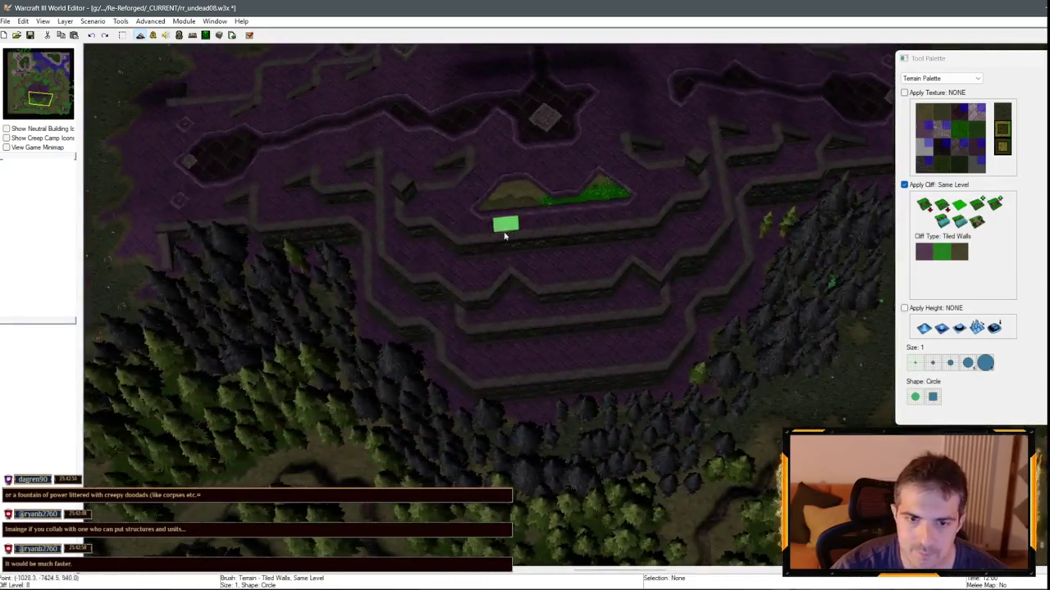
{"action": "left_click_drag", "start_coordinate": [504, 235], "coordinate": [534, 290]}
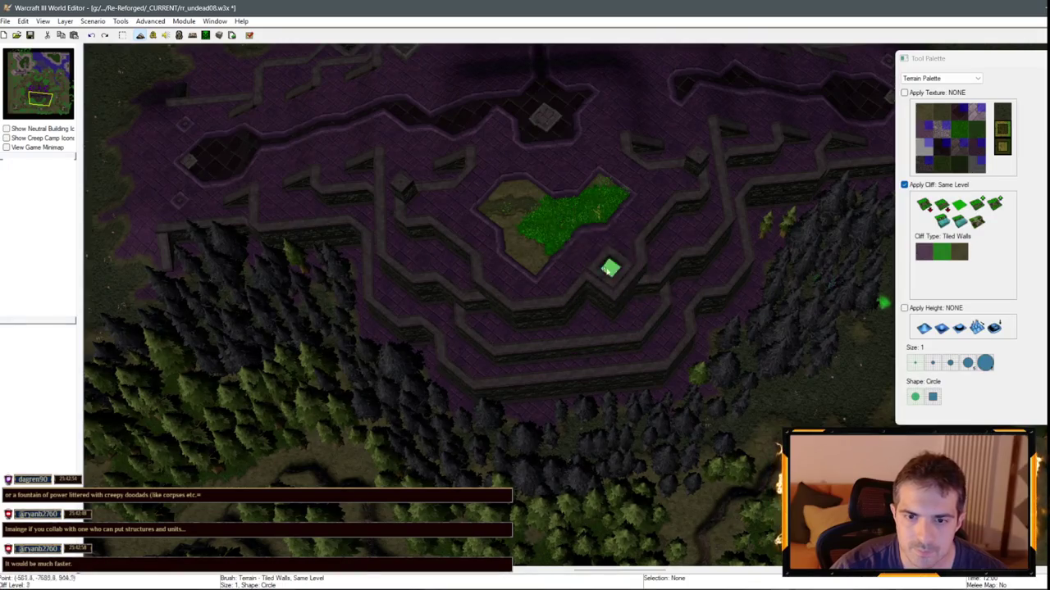
- Extend the grass plateau's tiled-wall cliff edge to the right on the lower terrace
{"action": "left_click", "coordinate": [645, 258]}
{"action": "scroll", "coordinate": [506, 318], "scroll_direction": "down", "scroll_amount": 5}
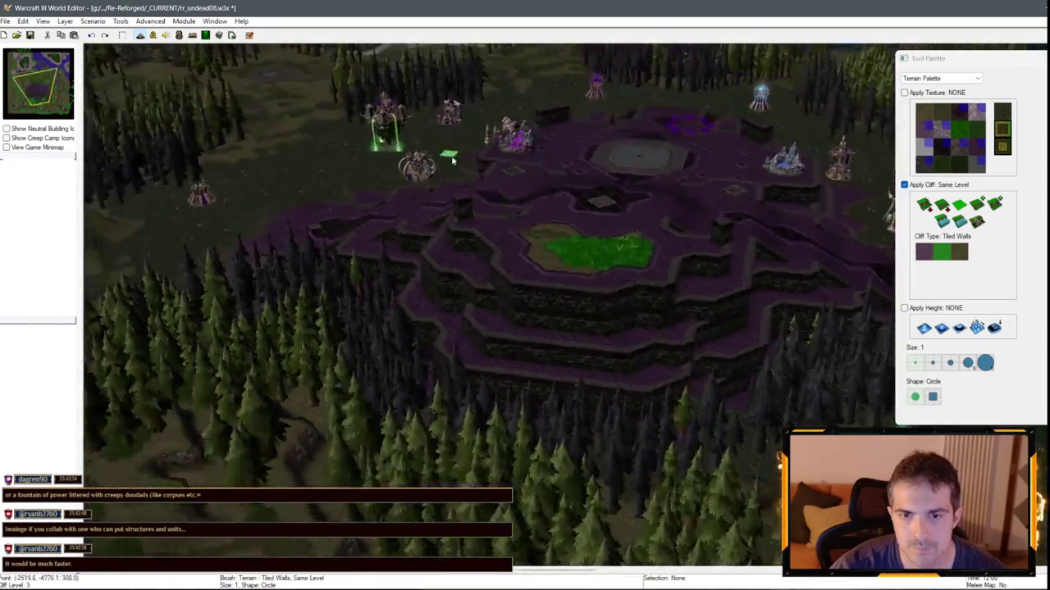
{"action": "scroll", "coordinate": [566, 307], "scroll_direction": "up", "scroll_amount": 5}
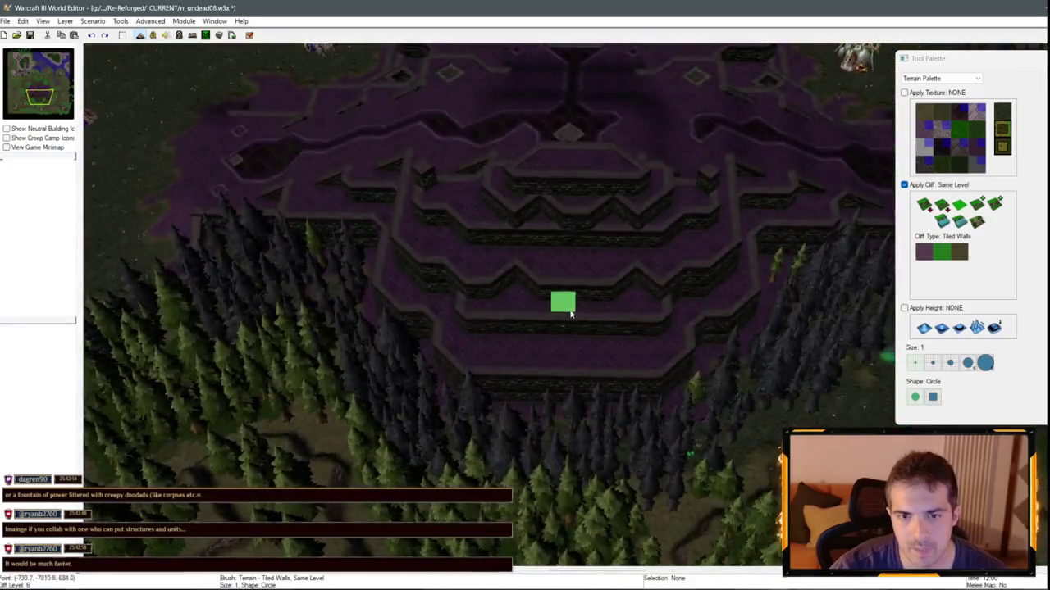
{"action": "scroll", "coordinate": [572, 313], "scroll_direction": "down", "scroll_amount": 3}
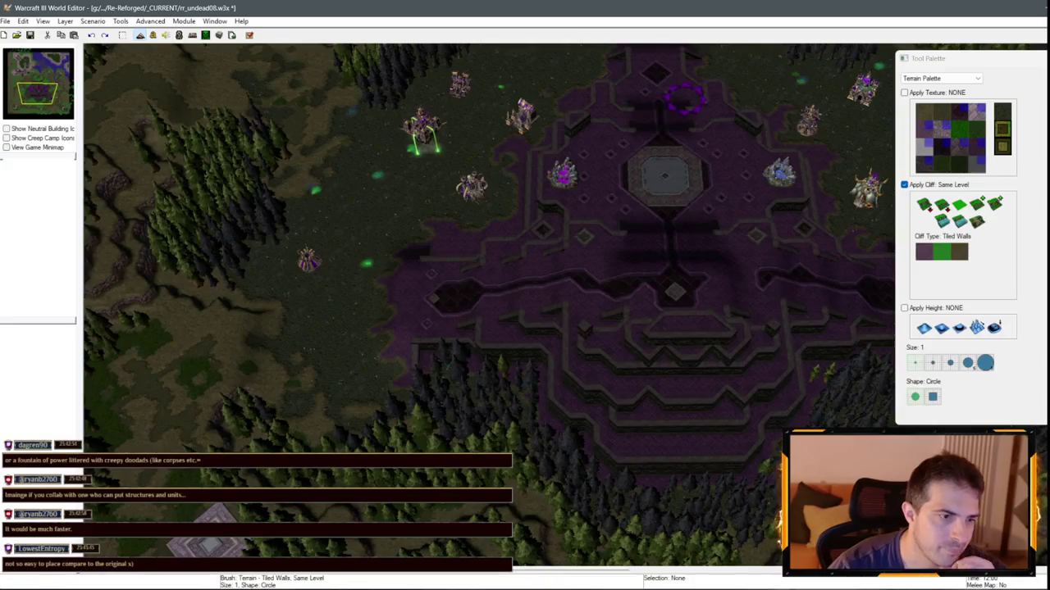
{"action": "scroll", "coordinate": [446, 270], "scroll_direction": "up", "scroll_amount": 2}
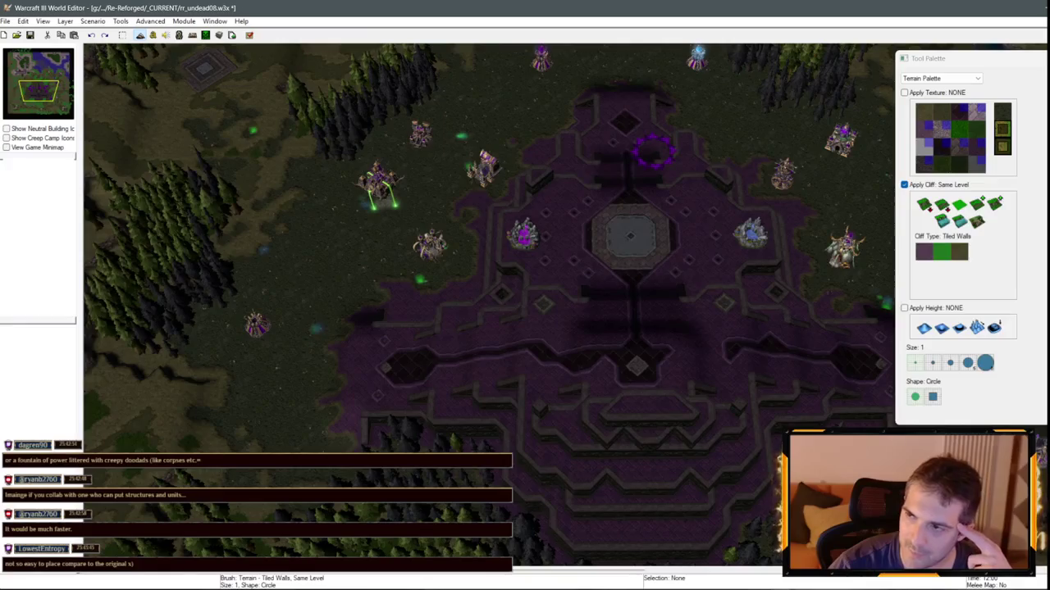
{"action": "scroll", "coordinate": [587, 154], "scroll_direction": "down", "scroll_amount": 5}
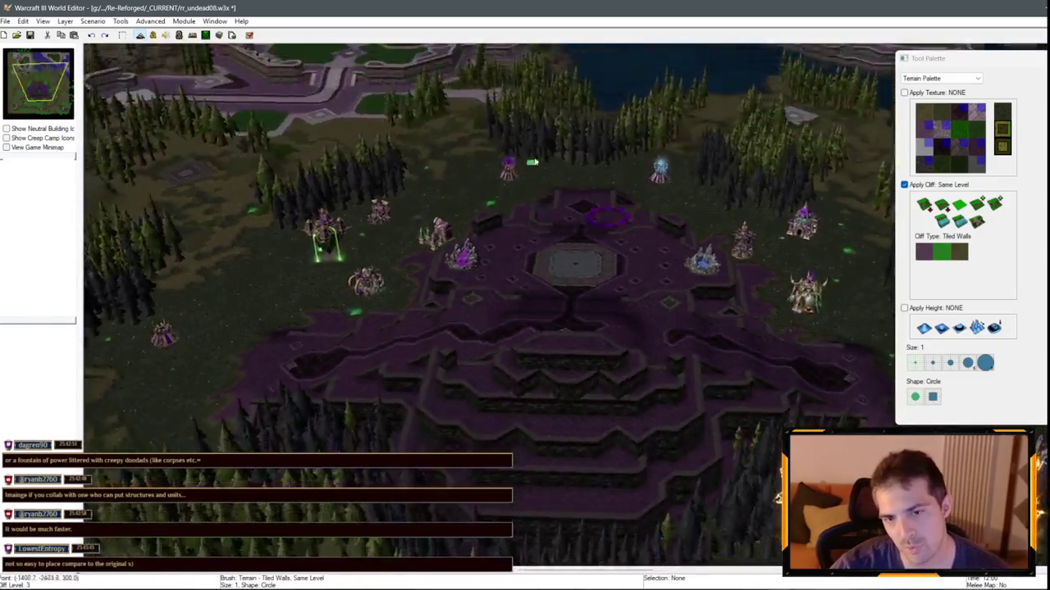
{"action": "scroll", "coordinate": [534, 162], "scroll_direction": "up", "scroll_amount": 5}
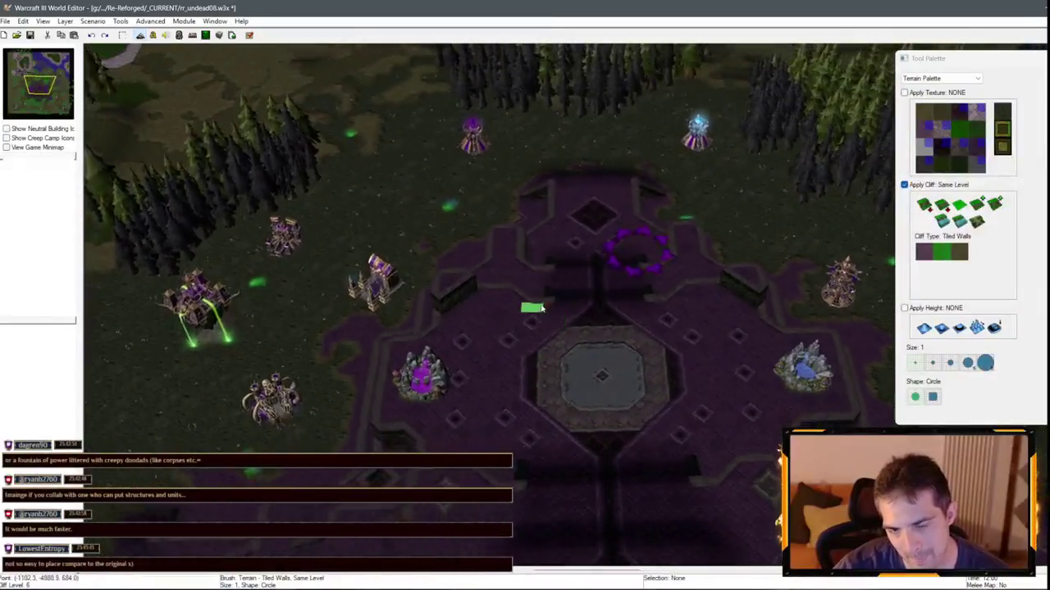
{"action": "scroll", "coordinate": [541, 308], "scroll_direction": "down", "scroll_amount": 3}
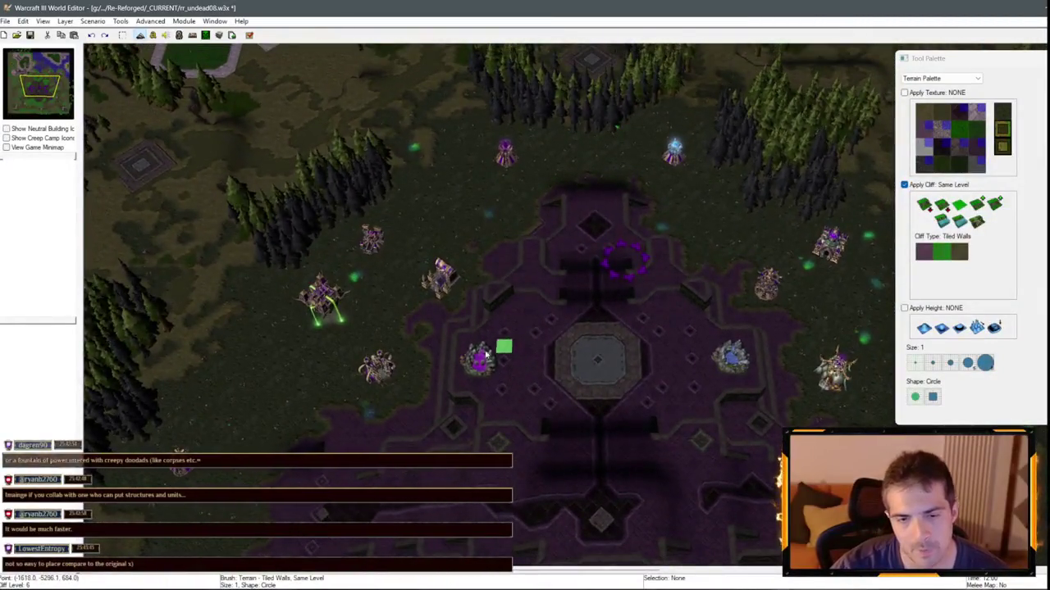
{"action": "scroll", "coordinate": [486, 353], "scroll_direction": "down", "scroll_amount": 2}
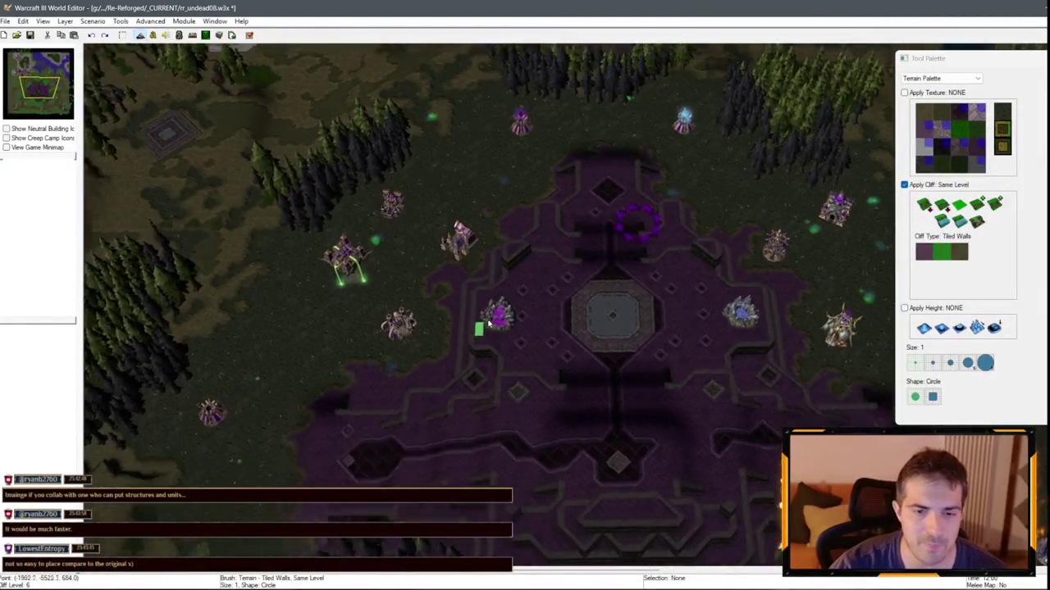
{"action": "scroll", "coordinate": [325, 376], "scroll_direction": "down", "scroll_amount": 2}
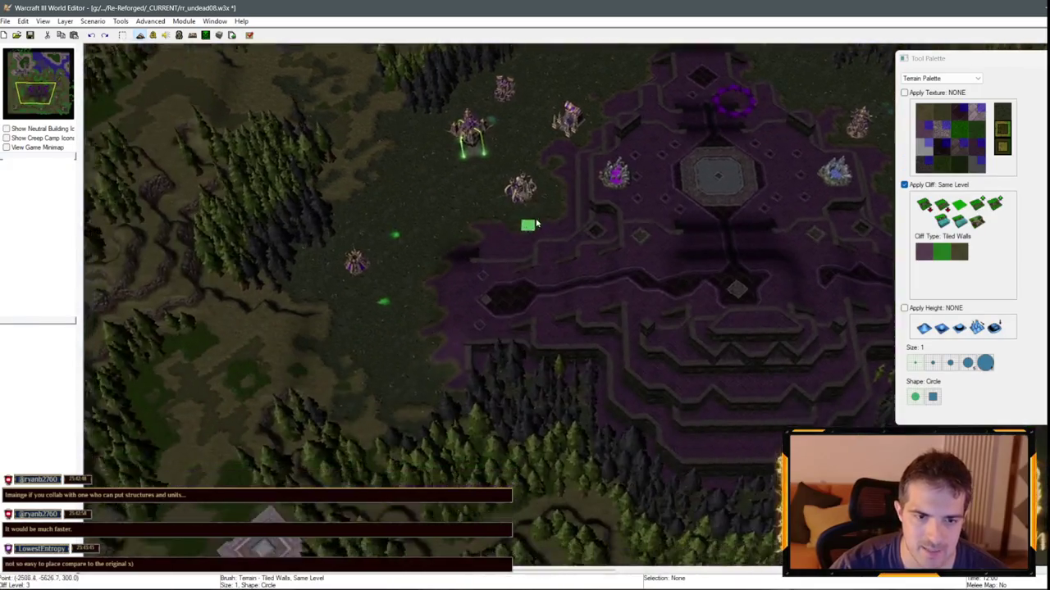
{"action": "scroll", "coordinate": [482, 206], "scroll_direction": "up", "scroll_amount": 4}
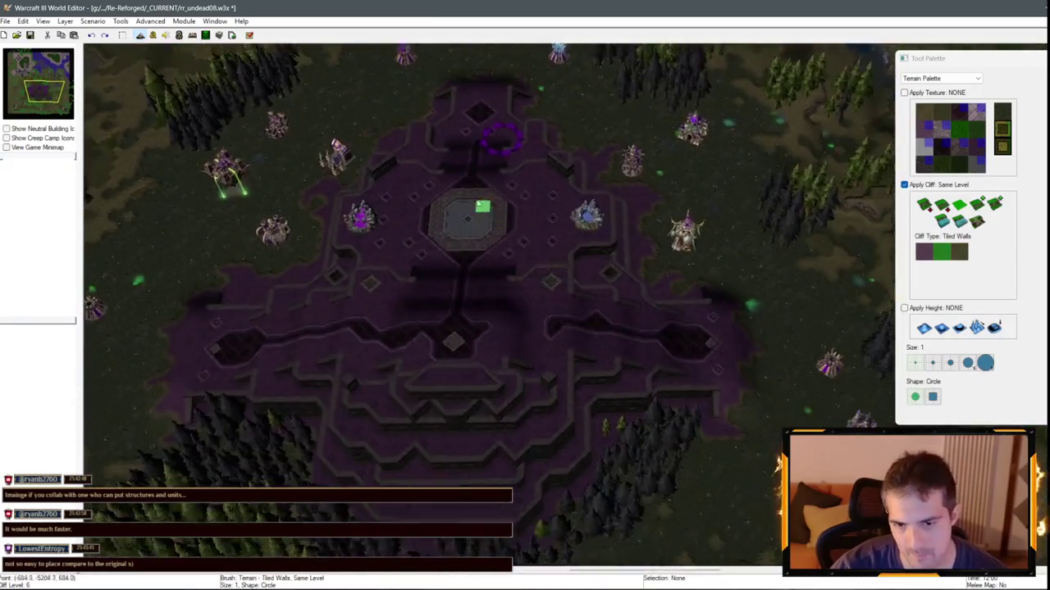
{"action": "scroll", "coordinate": [615, 227], "scroll_direction": "up", "scroll_amount": 5}
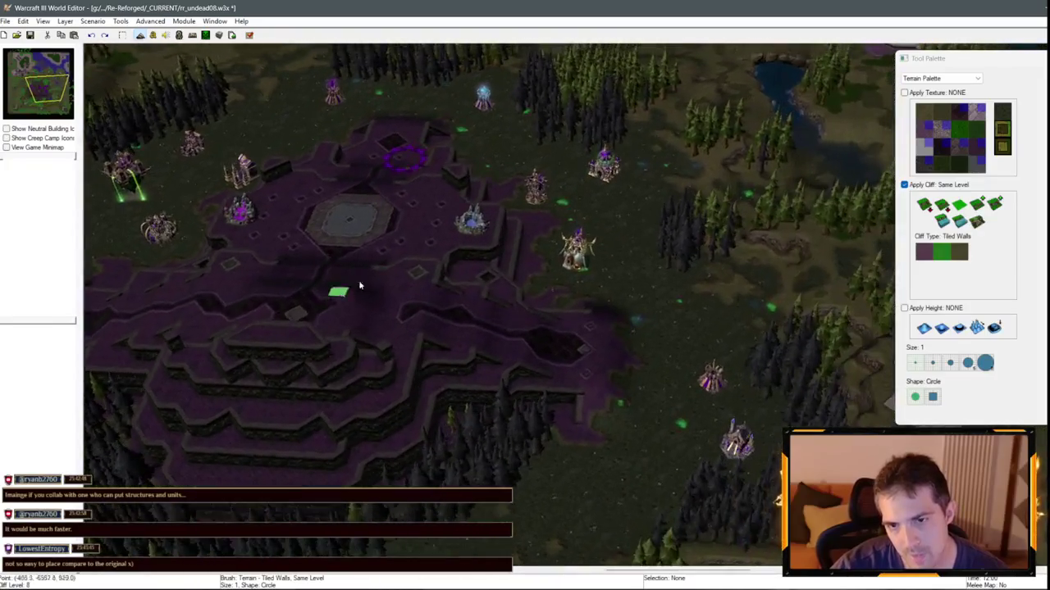
{"action": "scroll", "coordinate": [360, 285], "scroll_direction": "down", "scroll_amount": 4}
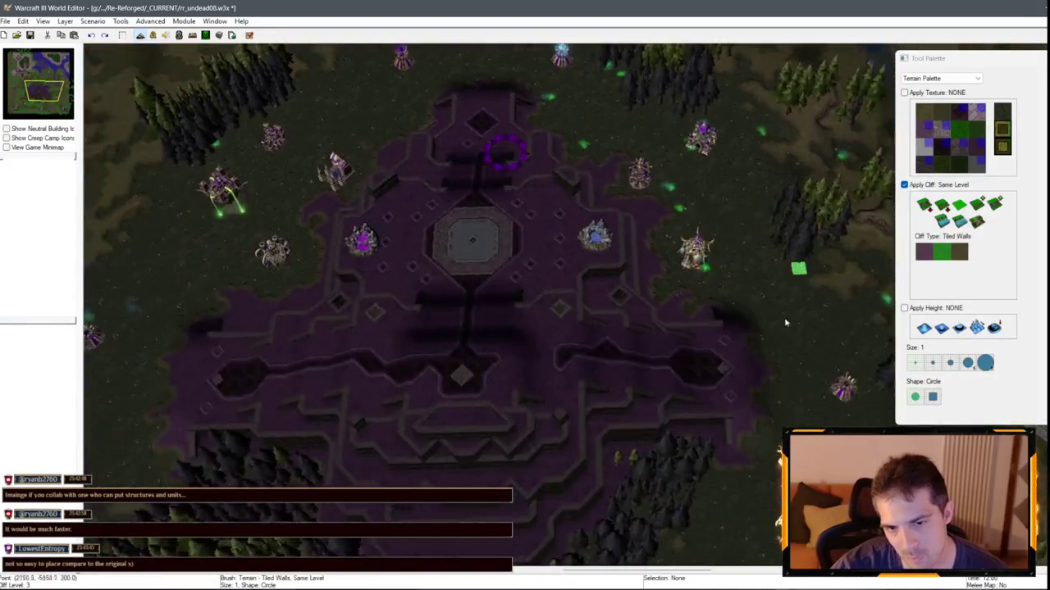
- Inspect the temple terraces from the south, the left and a low tilted camera angle
{"action": "key", "text": "Down"}
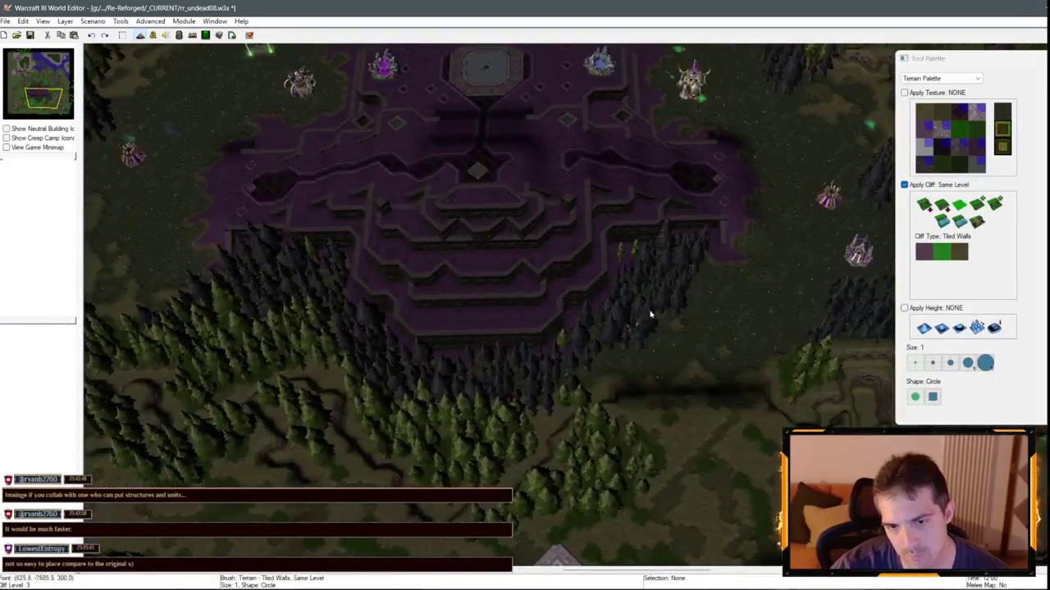
{"action": "scroll", "coordinate": [665, 273], "scroll_direction": "up", "scroll_amount": 8}
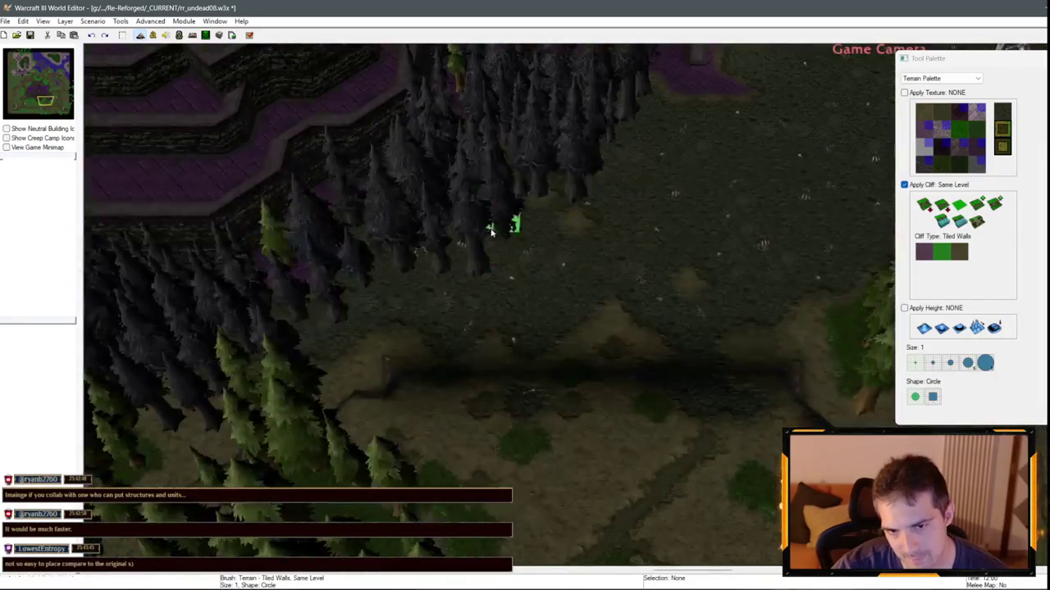
{"action": "scroll", "coordinate": [569, 284], "scroll_direction": "down", "scroll_amount": 10}
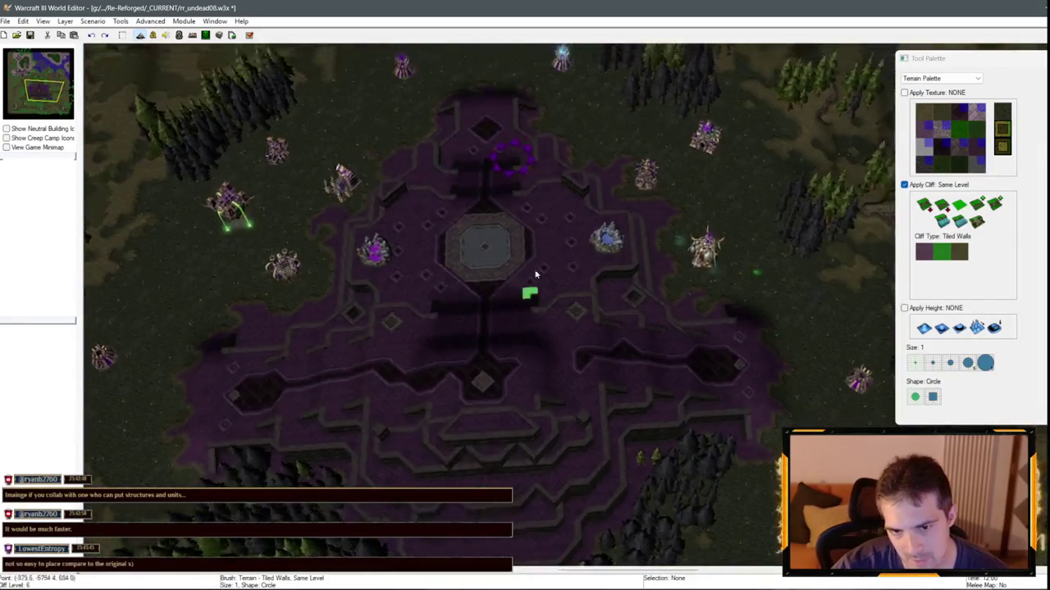
{"action": "scroll", "coordinate": [527, 164], "scroll_direction": "up", "scroll_amount": 8}
{"action": "key", "text": "Left"}
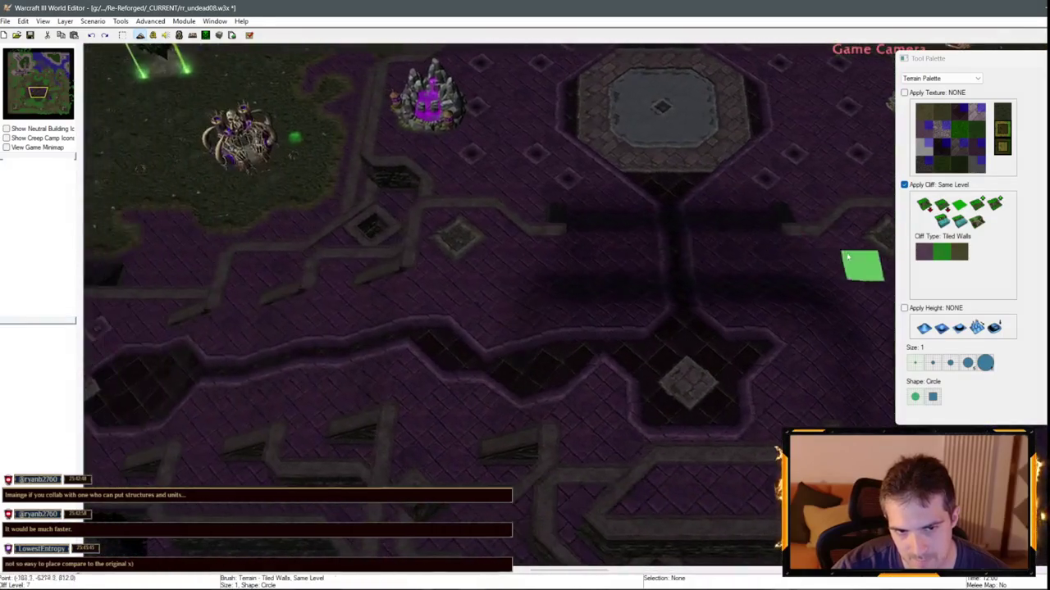
{"action": "scroll", "coordinate": [358, 364], "scroll_direction": "down", "scroll_amount": 8}
{"action": "mouse_move", "coordinate": [358, 364]}
{"action": "left_mouse_down"}
{"action": "mouse_move", "coordinate": [422, 304]}
{"action": "mouse_move", "coordinate": [738, 277]}
{"action": "mouse_move", "coordinate": [815, 352]}
{"action": "mouse_move", "coordinate": [656, 328]}
{"action": "mouse_move", "coordinate": [533, 394]}
{"action": "mouse_move", "coordinate": [394, 403]}
{"action": "mouse_move", "coordinate": [340, 227]}
{"action": "mouse_move", "coordinate": [475, 299]}
{"action": "left_mouse_up"}
{"action": "scroll", "coordinate": [475, 299], "scroll_direction": "down", "scroll_amount": 5}
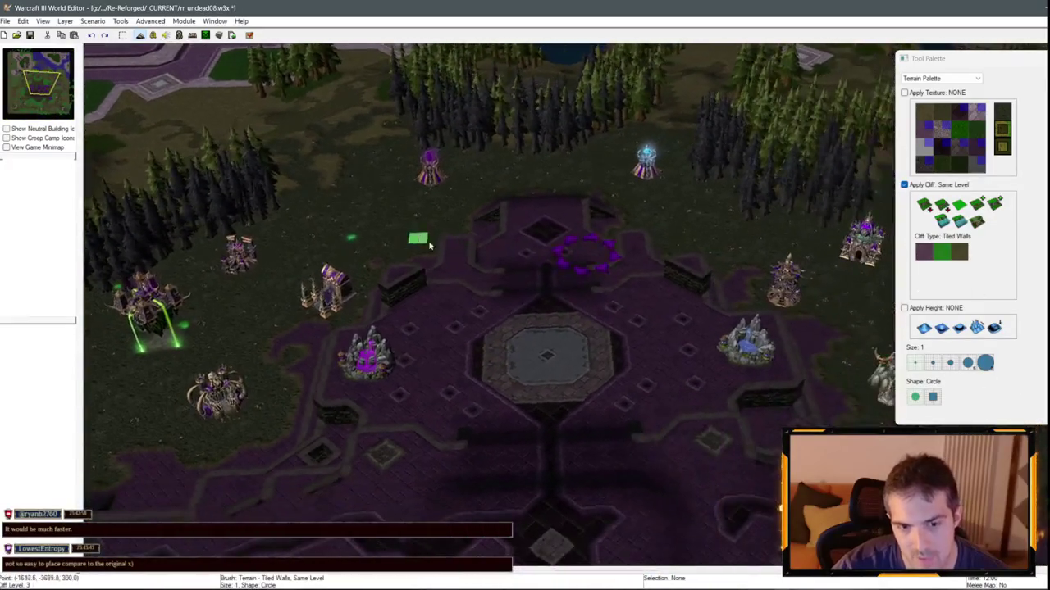
{"action": "scroll", "coordinate": [596, 236], "scroll_direction": "up", "scroll_amount": 3}
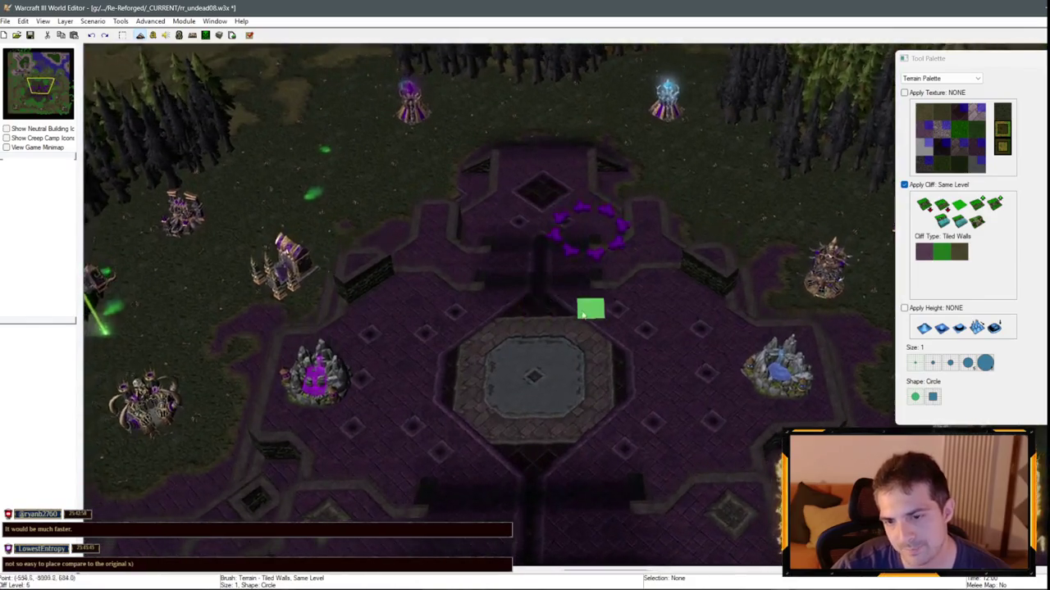
{"action": "scroll", "coordinate": [491, 334], "scroll_direction": "up", "scroll_amount": 2}
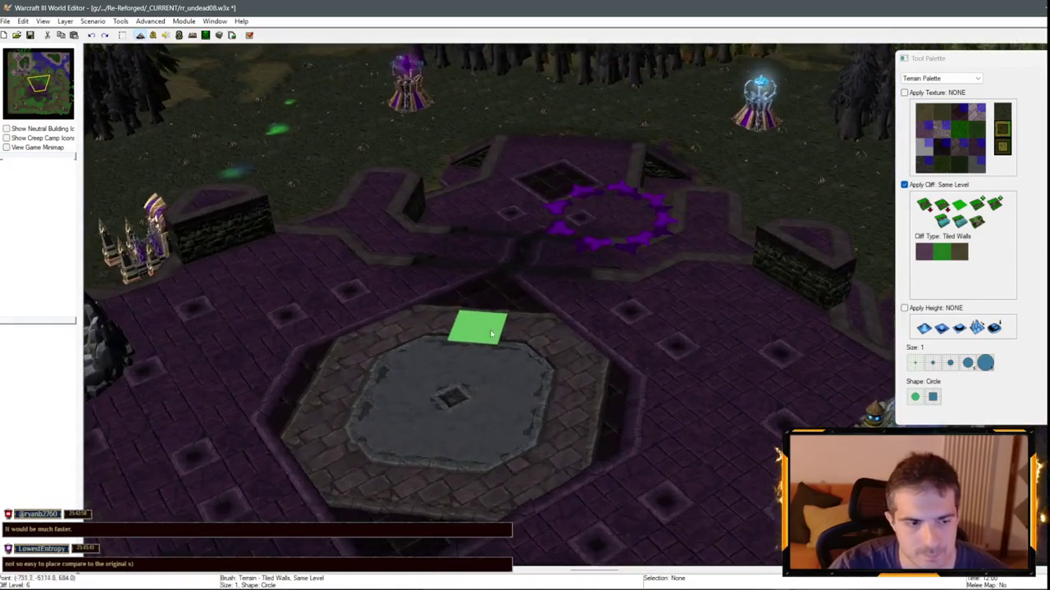
{"action": "scroll", "coordinate": [494, 284], "scroll_direction": "down", "scroll_amount": 2}
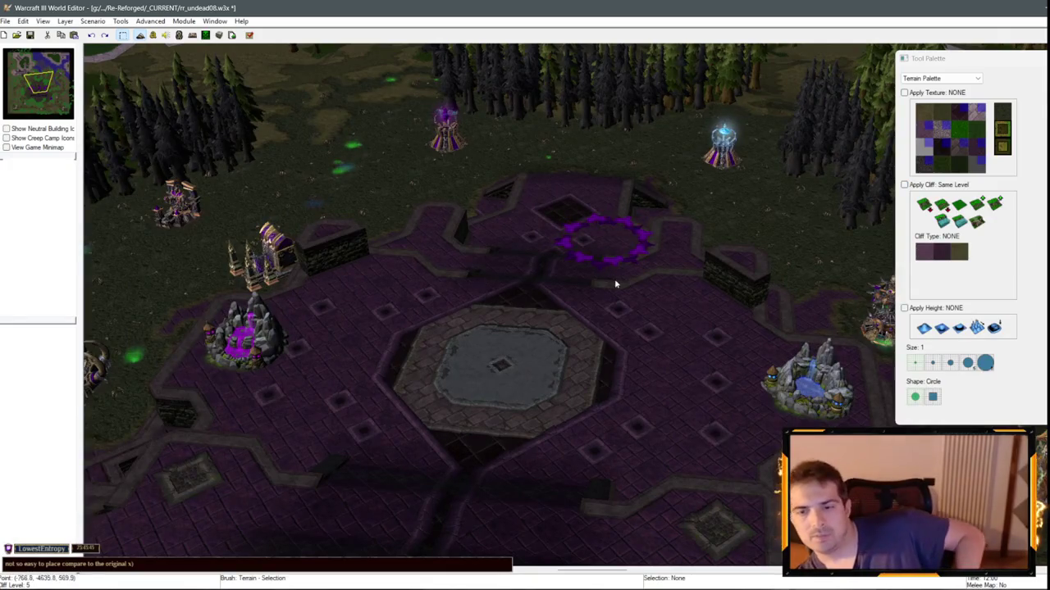
{"action": "key", "text": "Right"}
{"action": "key", "text": "Up"}
{"action": "scroll", "coordinate": [615, 304], "scroll_direction": "down", "scroll_amount": 3}
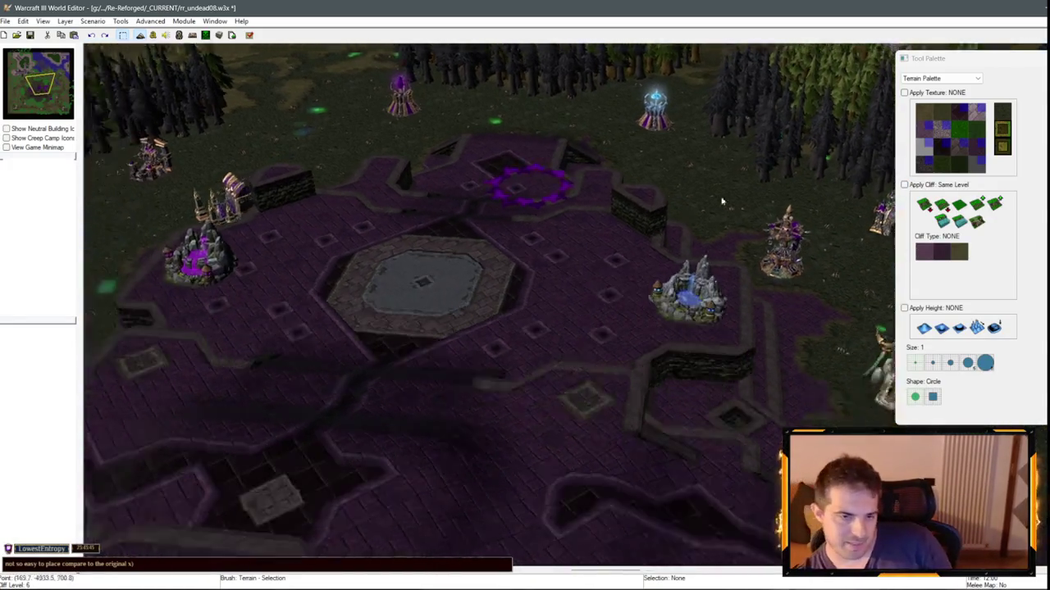
{"action": "scroll", "coordinate": [508, 275], "scroll_direction": "down", "scroll_amount": 2}
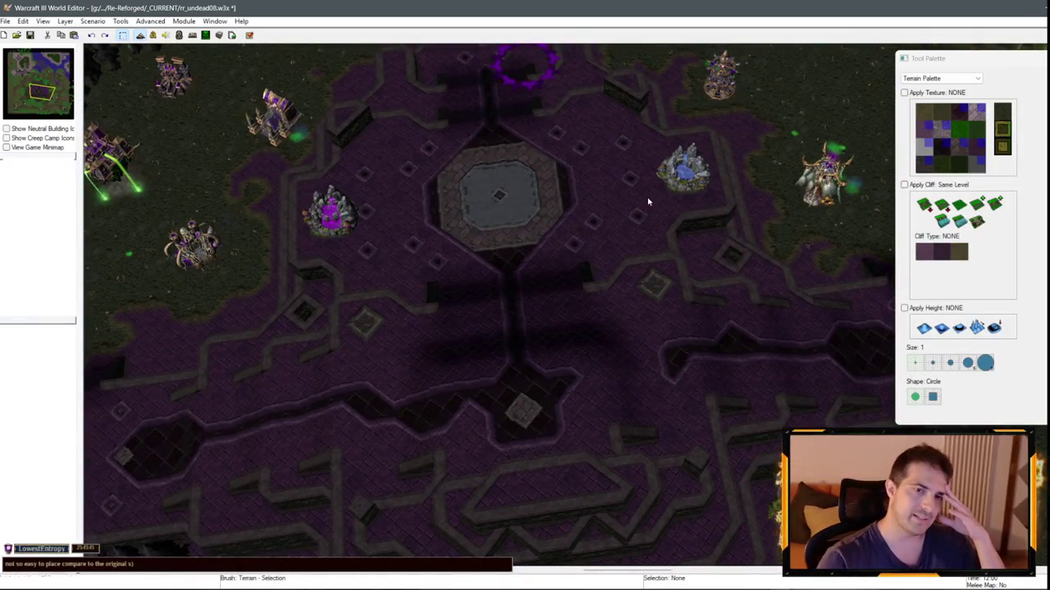
{"action": "key", "text": "Up"}
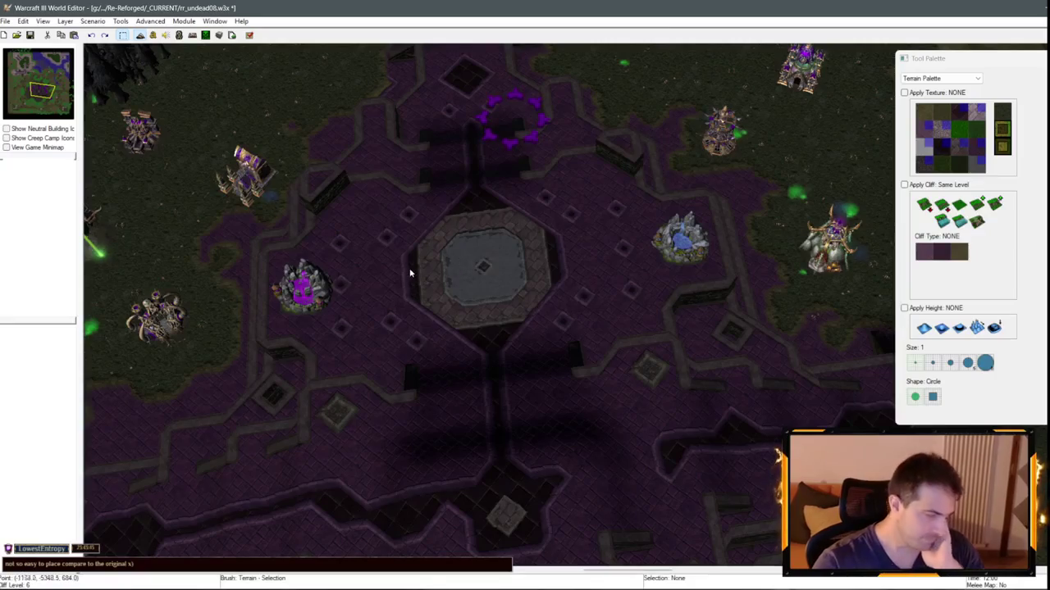
{"action": "scroll", "coordinate": [593, 188], "scroll_direction": "up", "scroll_amount": 3}
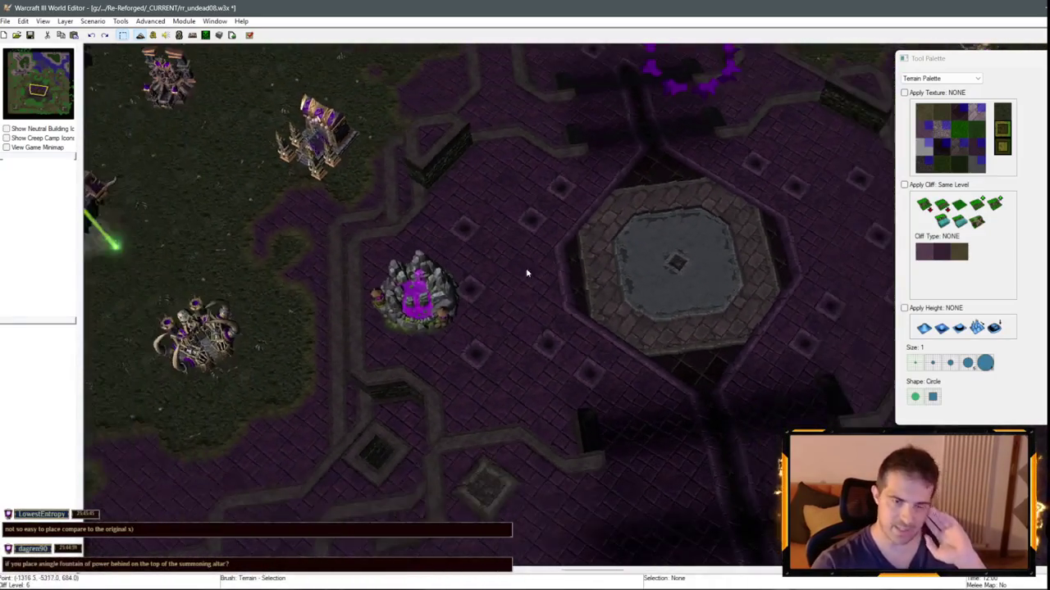
{"action": "scroll", "coordinate": [621, 277], "scroll_direction": "down", "scroll_amount": 3}
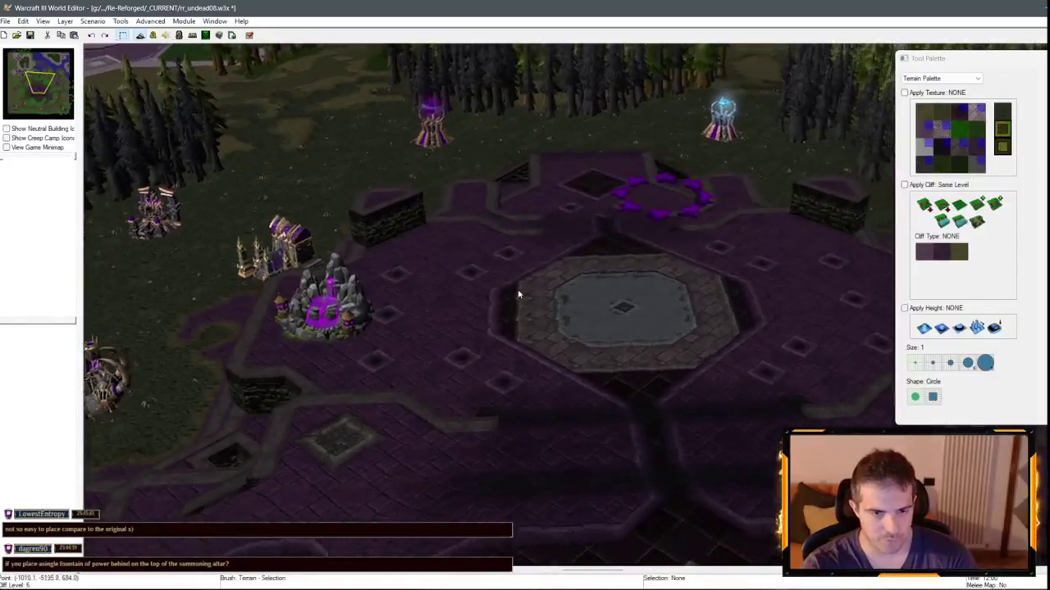
{"action": "key", "text": "Right"}
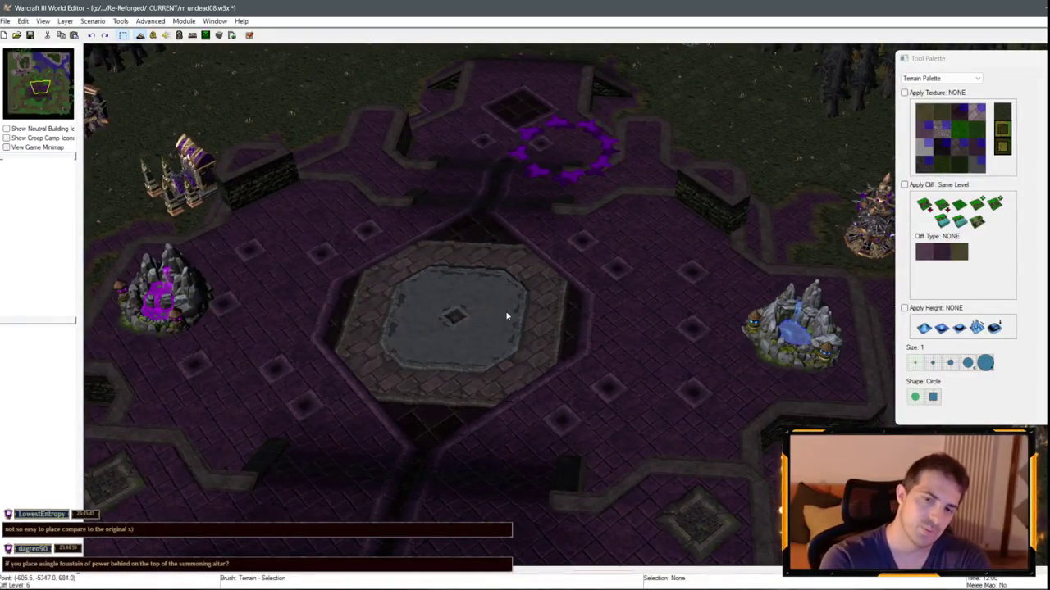
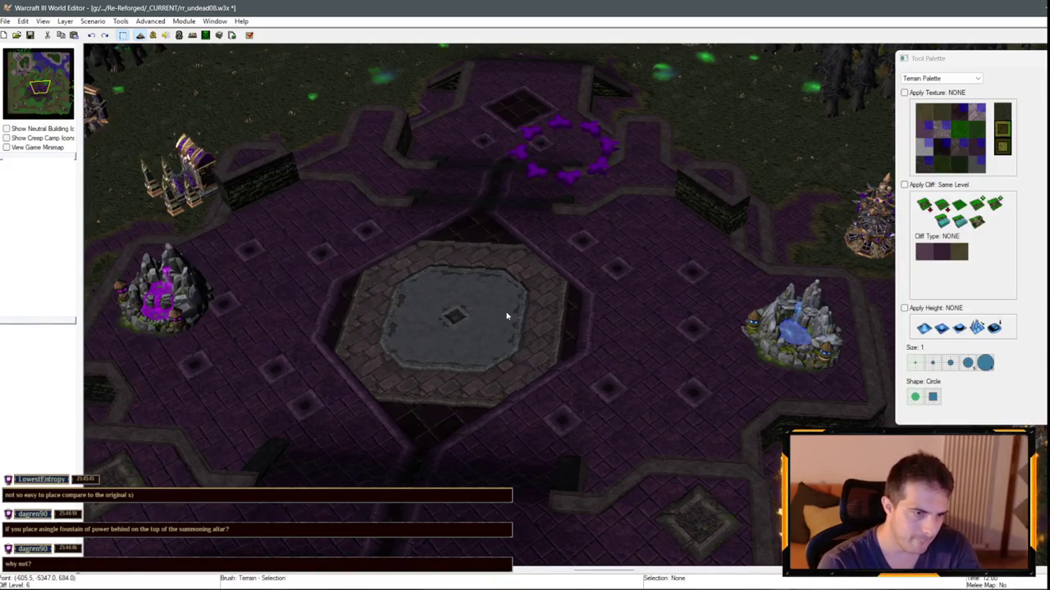
- Pan and zoom around the altar, the terraces below it and the forest to the west
{"action": "scroll", "coordinate": [560, 260], "scroll_direction": "down", "scroll_amount": 10}
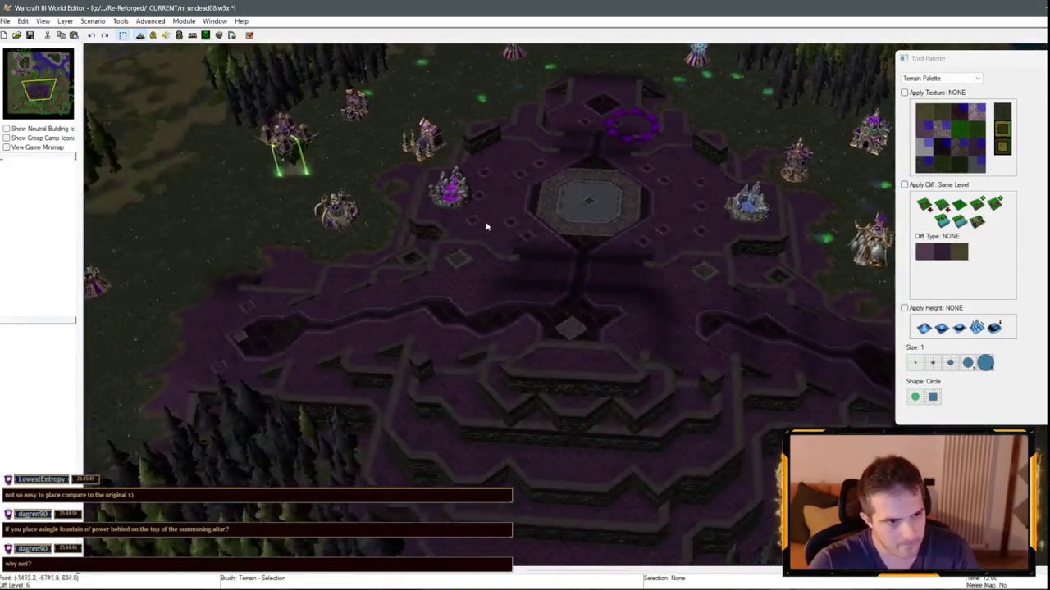
{"action": "scroll", "coordinate": [611, 241], "scroll_direction": "up", "scroll_amount": 10}
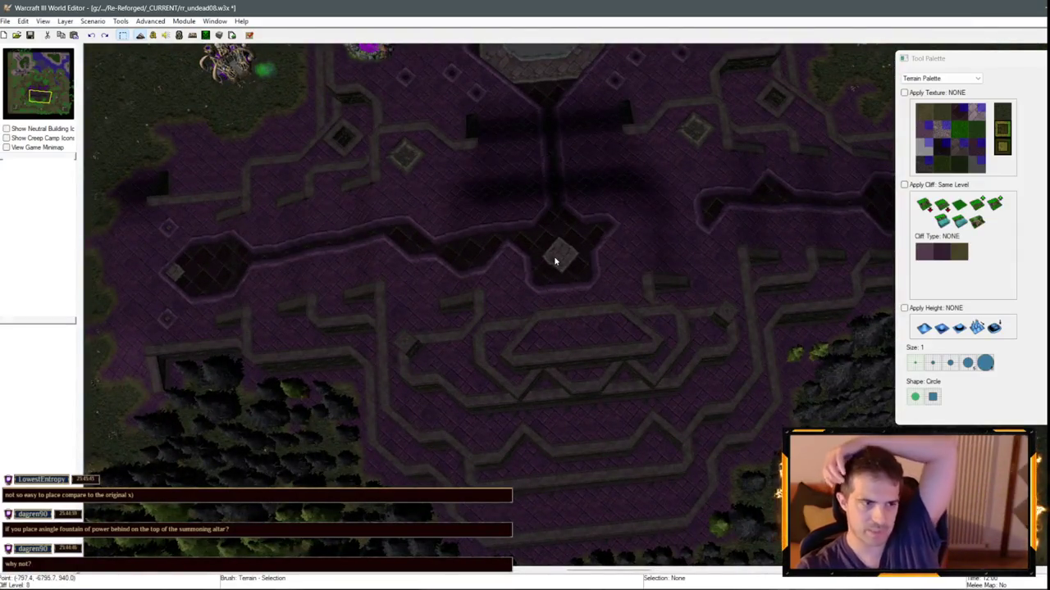
{"action": "key", "text": "Up"}
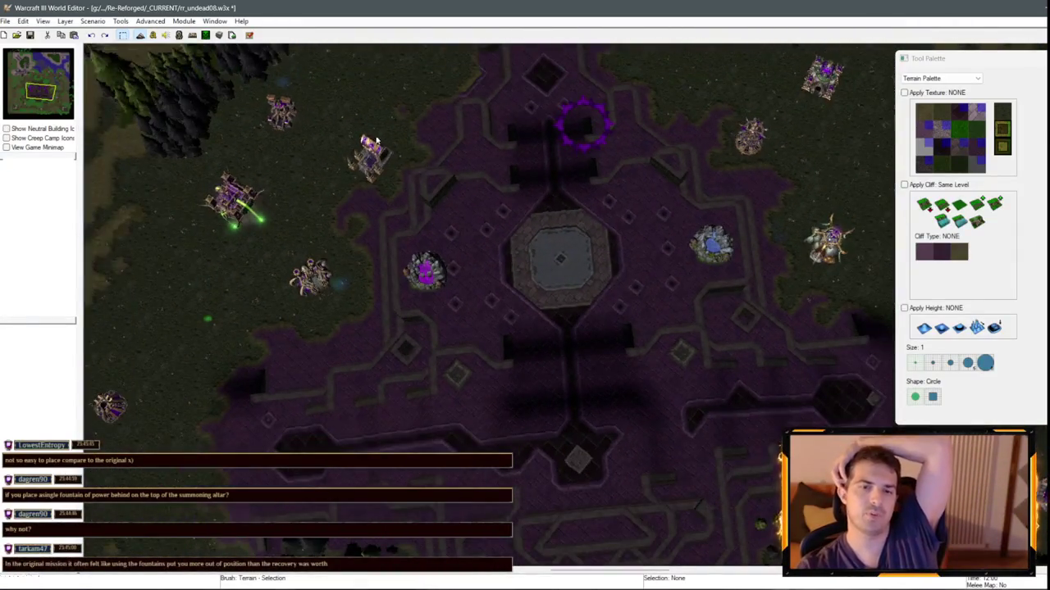
{"action": "key", "text": "Up"}
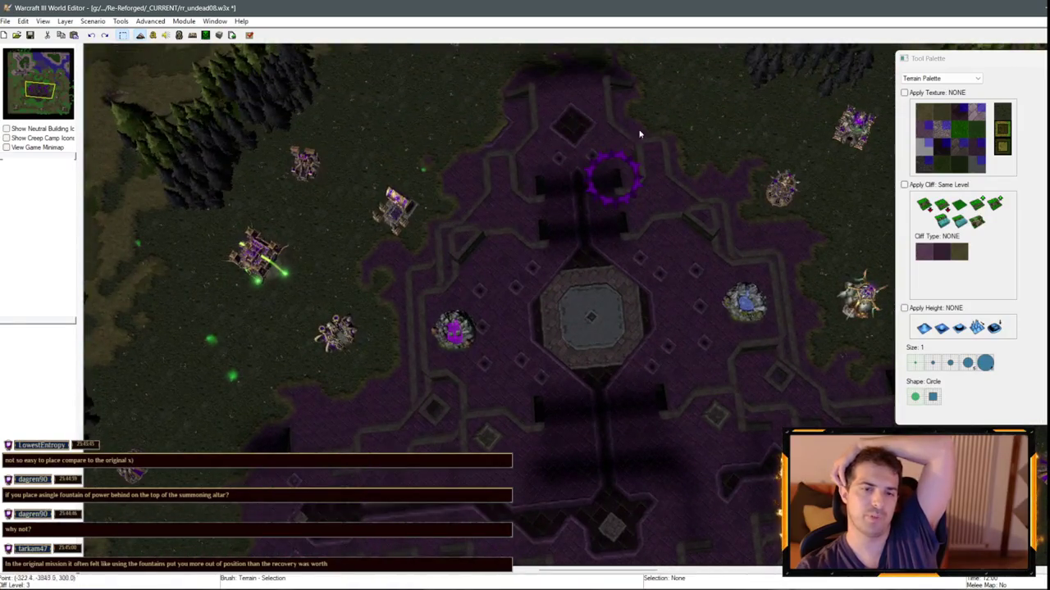
{"action": "key", "text": "Down"}
{"action": "key", "text": "Up"}
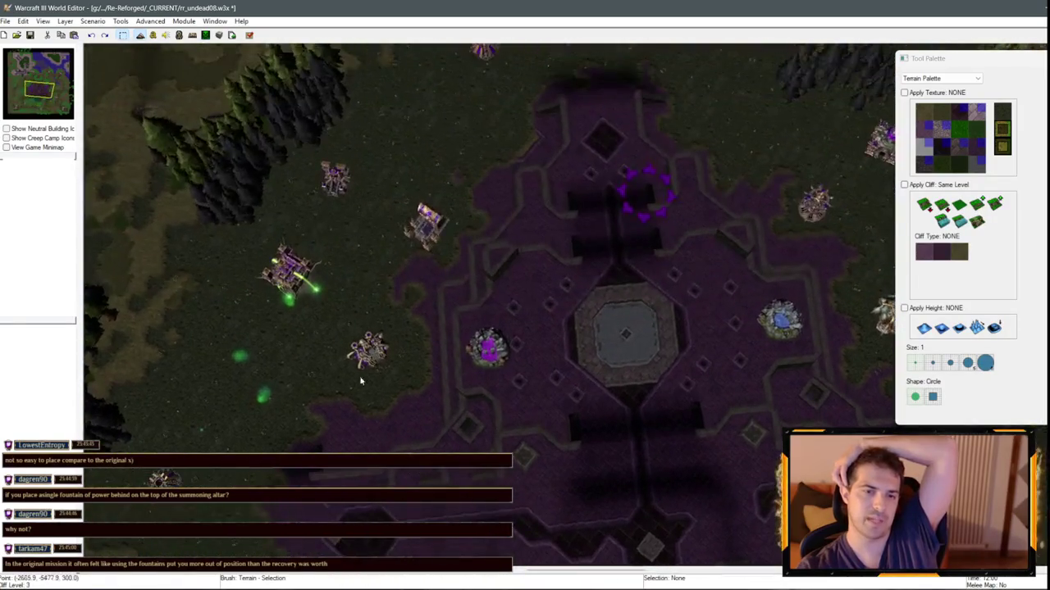
{"action": "key", "text": "Up"}
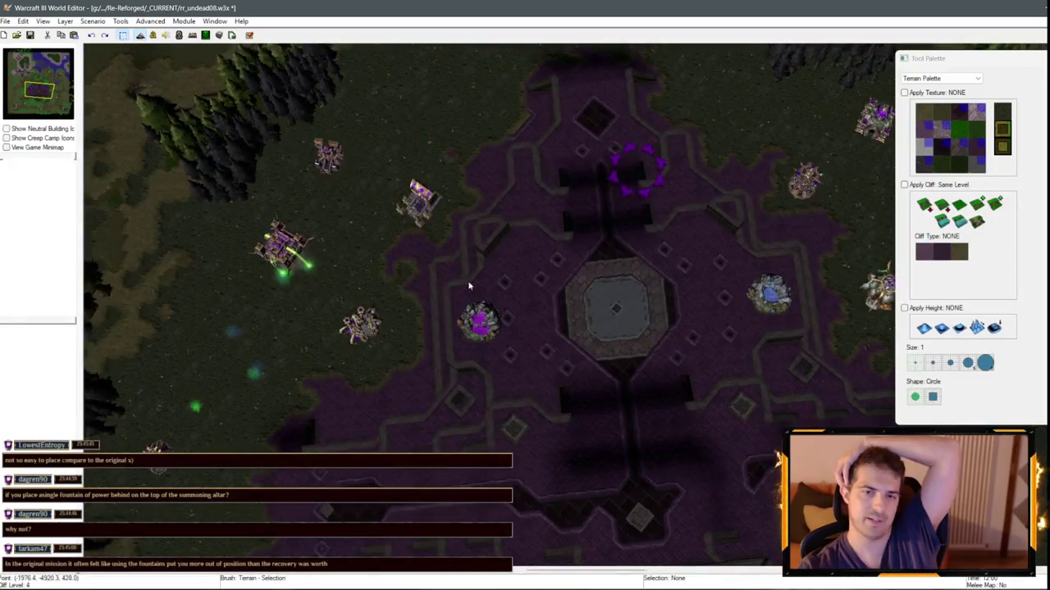
{"action": "scroll", "coordinate": [492, 291], "scroll_direction": "up", "scroll_amount": 3}
{"action": "scroll", "coordinate": [500, 265], "scroll_direction": "down", "scroll_amount": 2}
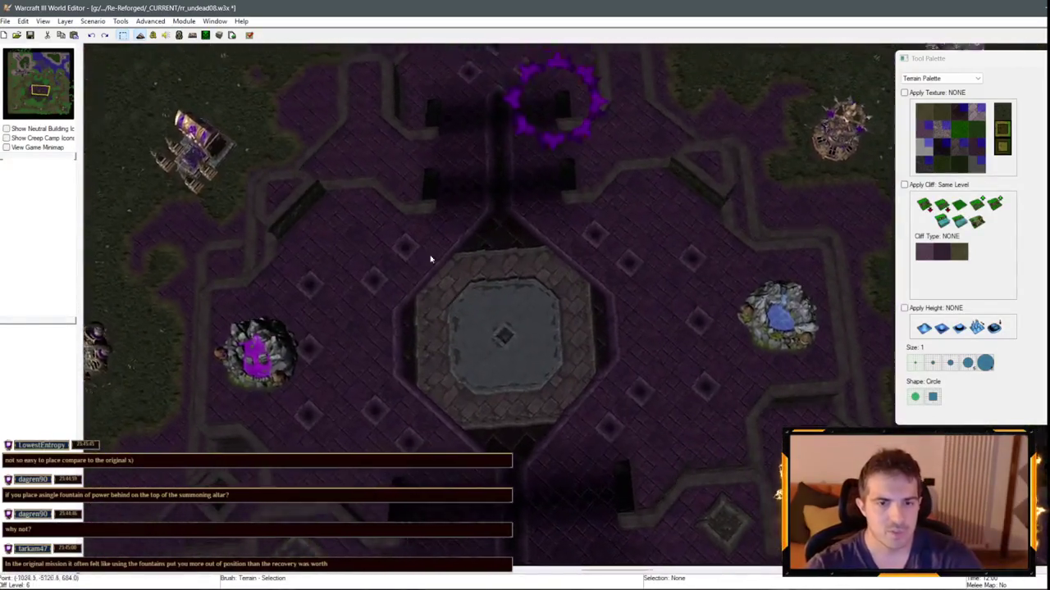
{"action": "scroll", "coordinate": [452, 312], "scroll_direction": "down", "scroll_amount": 3}
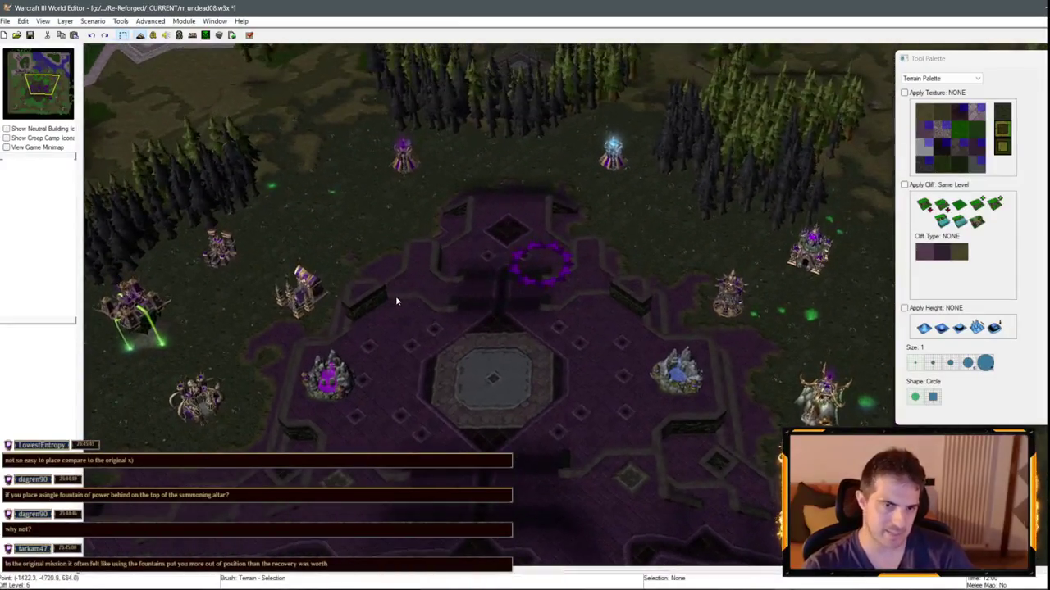
{"action": "key", "text": "Right"}
{"action": "key", "text": "Down"}
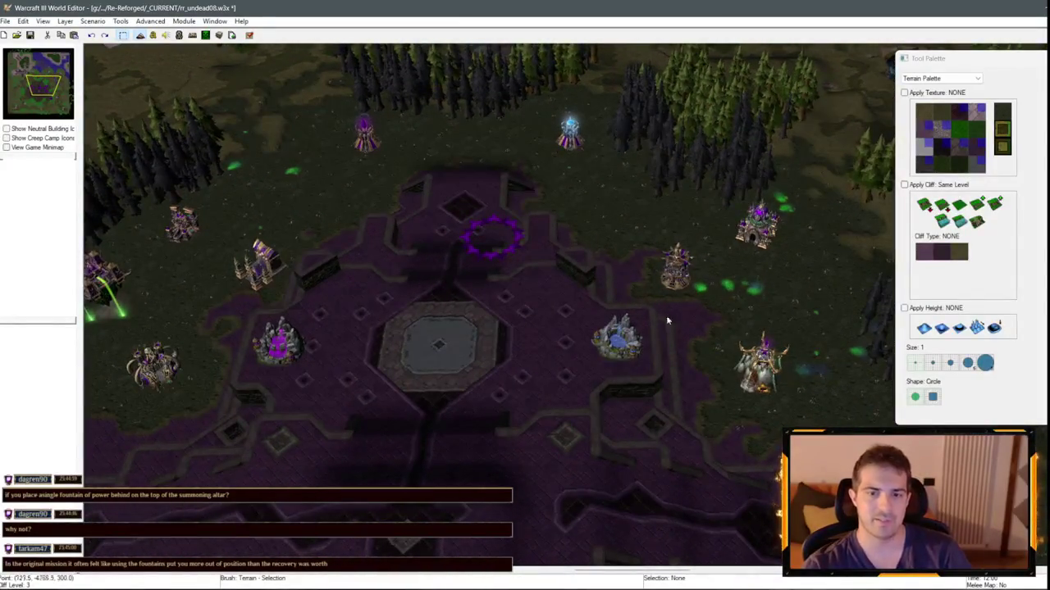
{"action": "key", "text": "Right"}
{"action": "key", "text": "Down"}
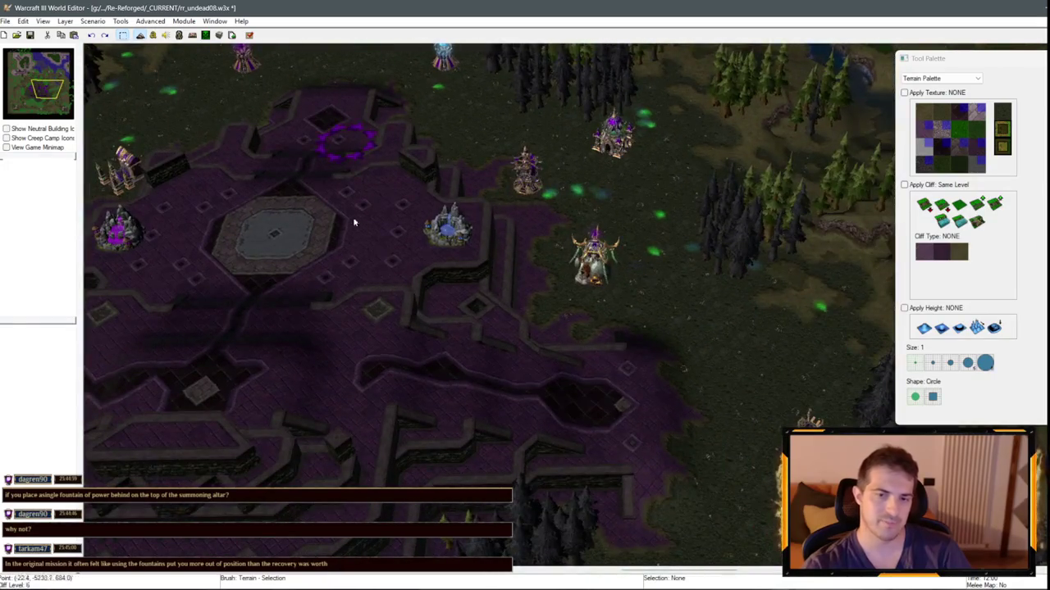
{"action": "key", "text": "Left"}
{"action": "key", "text": "Up"}
{"action": "key", "text": "Left"}
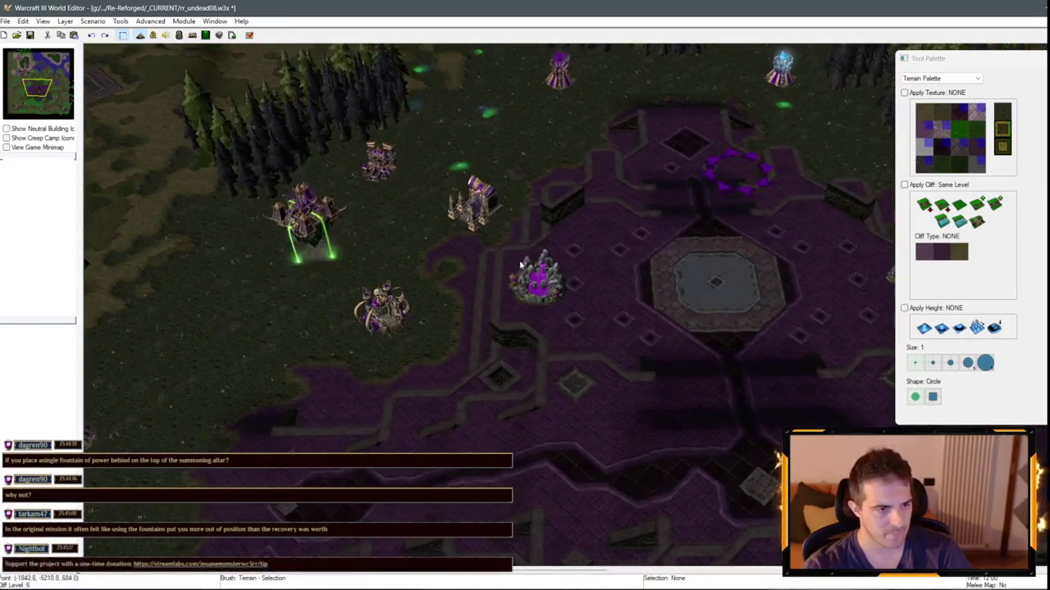
{"action": "key", "text": "Right"}
{"action": "key", "text": "Down"}
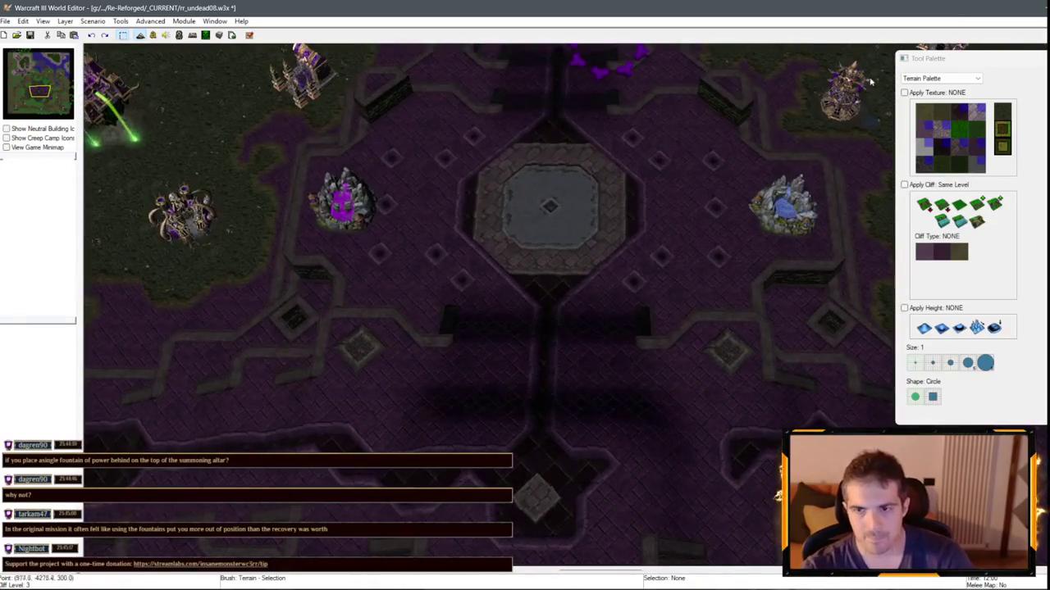
- On the Unit Palette, nudge the Fountain of Health and shift the Fountain of Mana right
{"action": "left_click", "coordinate": [905, 79]}
{"action": "left_click", "coordinate": [935, 95]}
{"action": "key", "text": "Up"}
{"action": "key", "text": "Right"}
{"action": "left_click", "coordinate": [695, 309]}
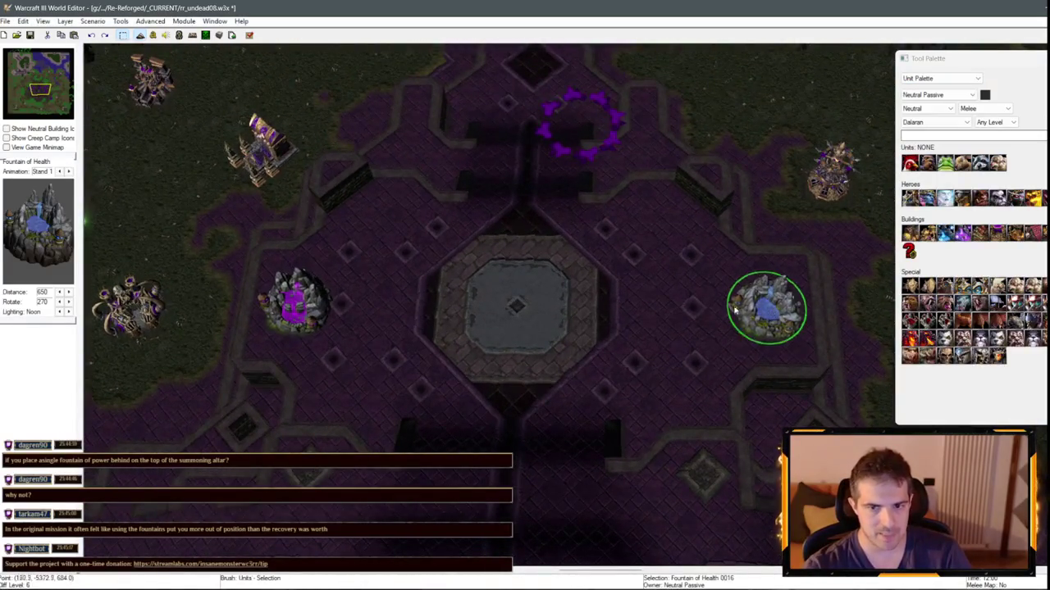
{"action": "mouse_move", "coordinate": [696, 309]}
{"action": "left_mouse_down"}
{"action": "mouse_move", "coordinate": [636, 296]}
{"action": "mouse_move", "coordinate": [747, 309]}
{"action": "mouse_move", "coordinate": [681, 309]}
{"action": "left_mouse_up"}
{"action": "left_click_drag", "start_coordinate": [332, 299], "coordinate": [357, 305]}
{"action": "mouse_move", "coordinate": [682, 309]}
{"action": "left_mouse_down"}
{"action": "mouse_move", "coordinate": [774, 316]}
{"action": "mouse_move", "coordinate": [700, 315]}
{"action": "left_mouse_up"}
- Orbit around the altar and fountains, then switch to the rr_undead07 map window
{"action": "scroll", "coordinate": [574, 265], "scroll_direction": "up", "scroll_amount": 3}
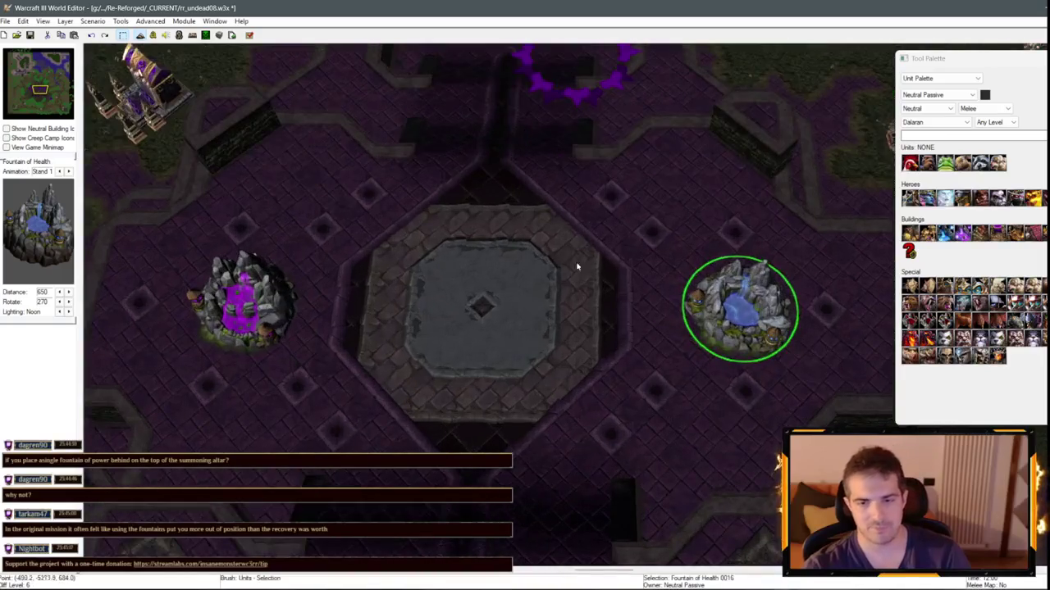
{"action": "scroll", "coordinate": [513, 365], "scroll_direction": "down", "scroll_amount": 3}
{"action": "scroll", "coordinate": [572, 374], "scroll_direction": "up", "scroll_amount": 3}
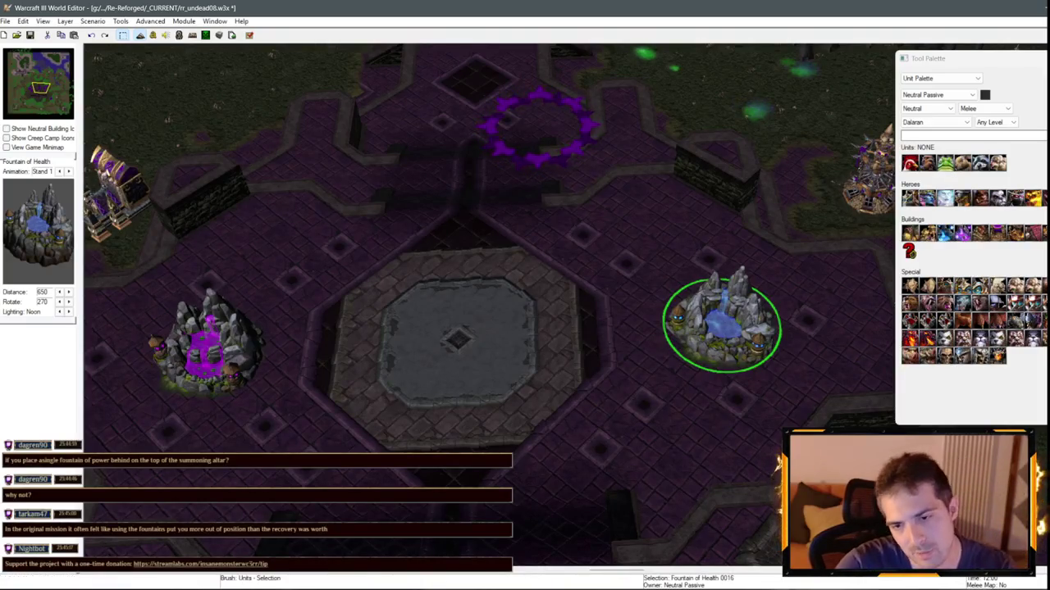
{"action": "scroll", "coordinate": [700, 260], "scroll_direction": "up", "scroll_amount": 2}
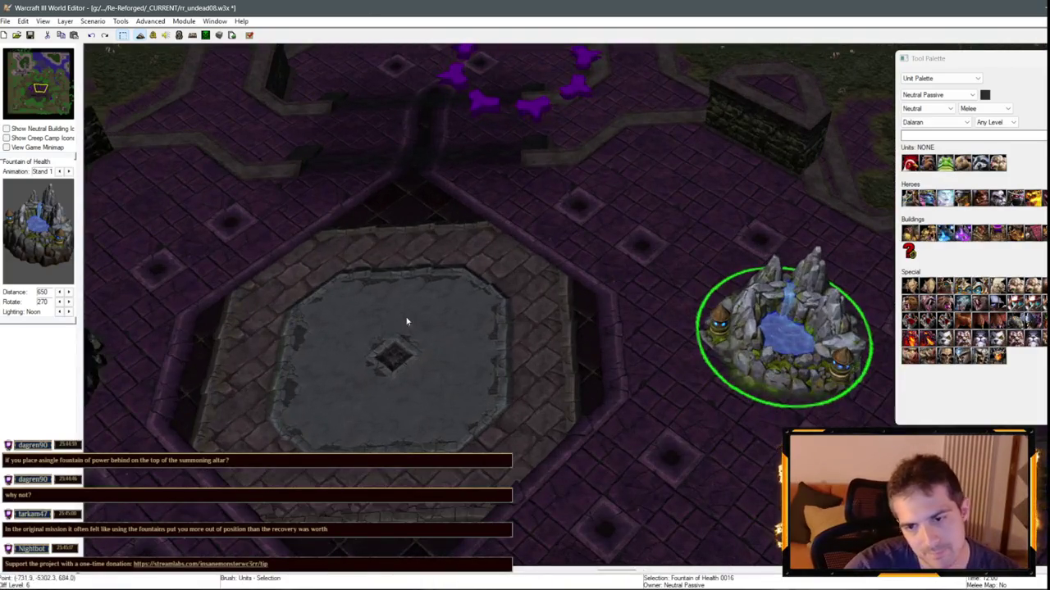
{"action": "mouse_move", "coordinate": [406, 321]}
{"action": "left_mouse_down"}
{"action": "mouse_move", "coordinate": [483, 333]}
{"action": "mouse_move", "coordinate": [578, 192]}
{"action": "mouse_move", "coordinate": [211, 281]}
{"action": "mouse_move", "coordinate": [723, 373]}
{"action": "mouse_move", "coordinate": [574, 246]}
{"action": "mouse_move", "coordinate": [492, 287]}
{"action": "mouse_move", "coordinate": [335, 321]}
{"action": "mouse_move", "coordinate": [529, 331]}
{"action": "mouse_move", "coordinate": [605, 351]}
{"action": "left_mouse_up"}
{"action": "scroll", "coordinate": [604, 351], "scroll_direction": "down", "scroll_amount": 5}
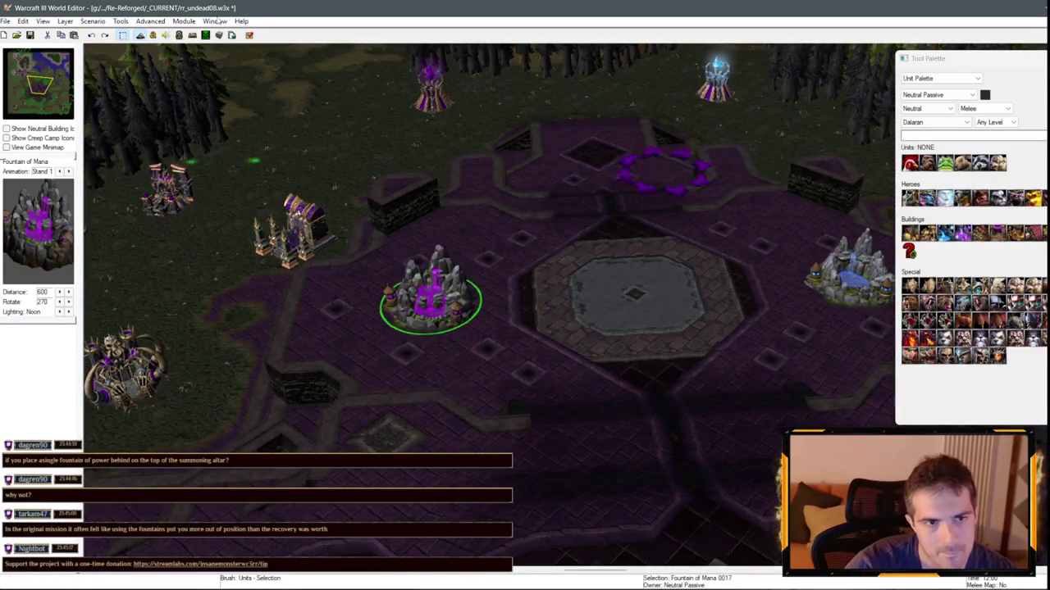
{"action": "left_click", "coordinate": [216, 22]}
{"action": "left_click", "coordinate": [302, 128]}
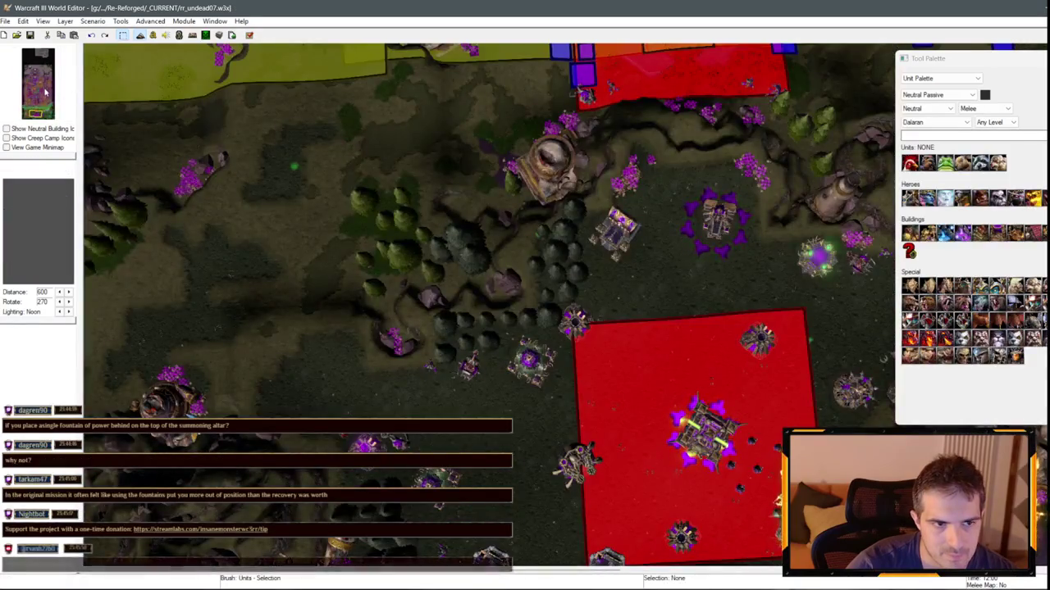
- Jump to Dalaran on the minimap and pan across its streets down to the river and forest
{"action": "left_click", "coordinate": [46, 92]}
{"action": "key", "text": "Up"}
{"action": "key", "text": "Right"}
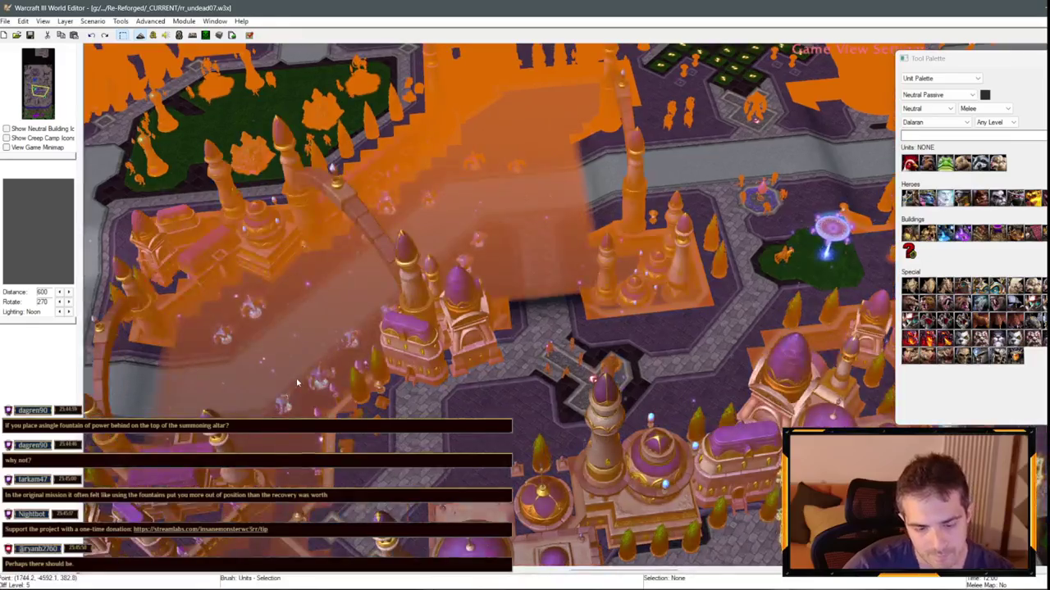
{"action": "key", "text": "Right"}
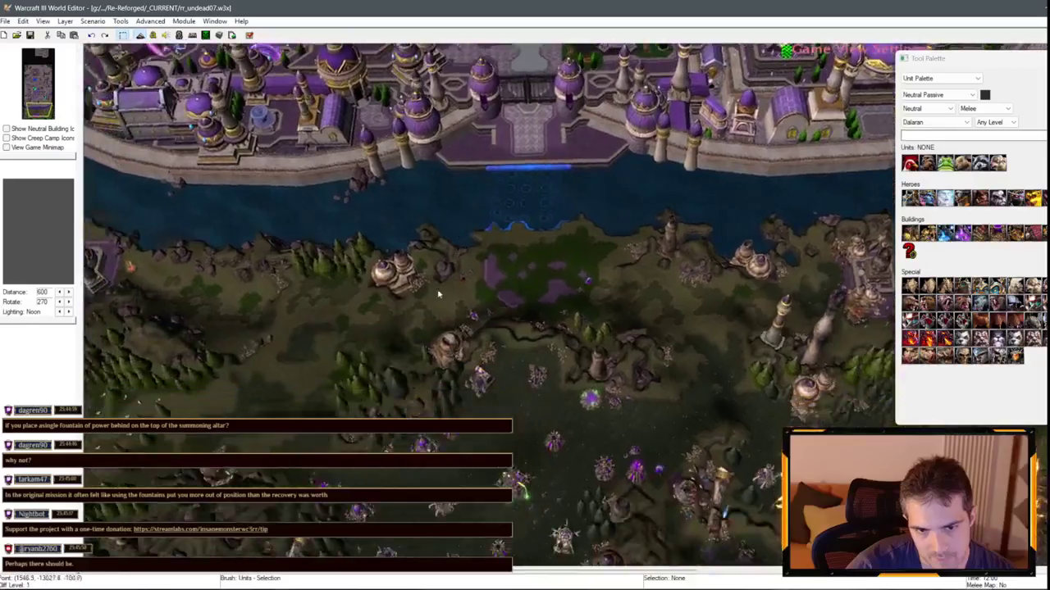
{"action": "key", "text": "Up"}
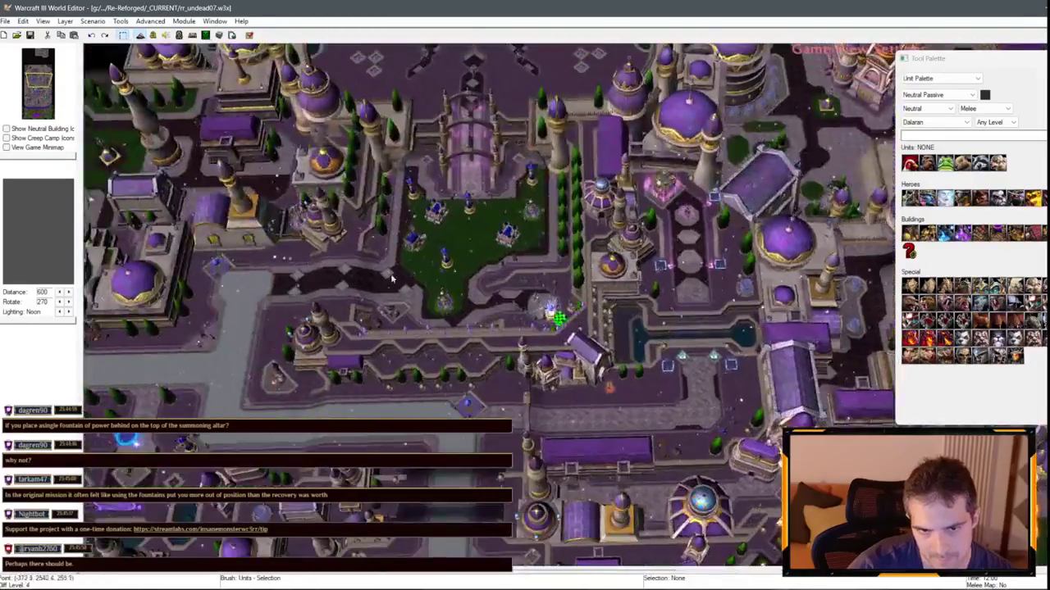
{"action": "key", "text": "Up"}
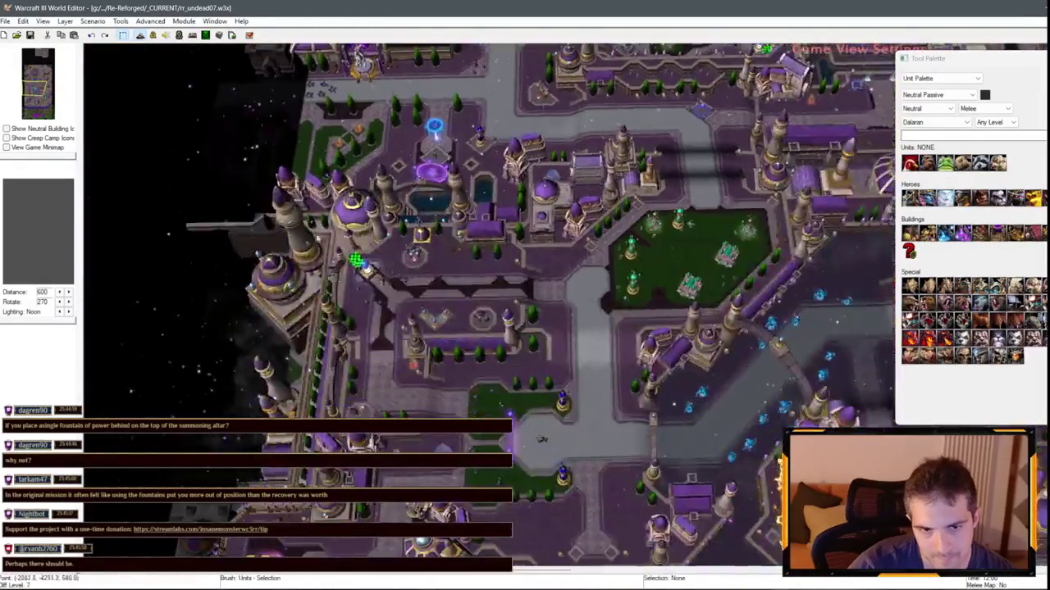
{"action": "key", "text": "Down"}
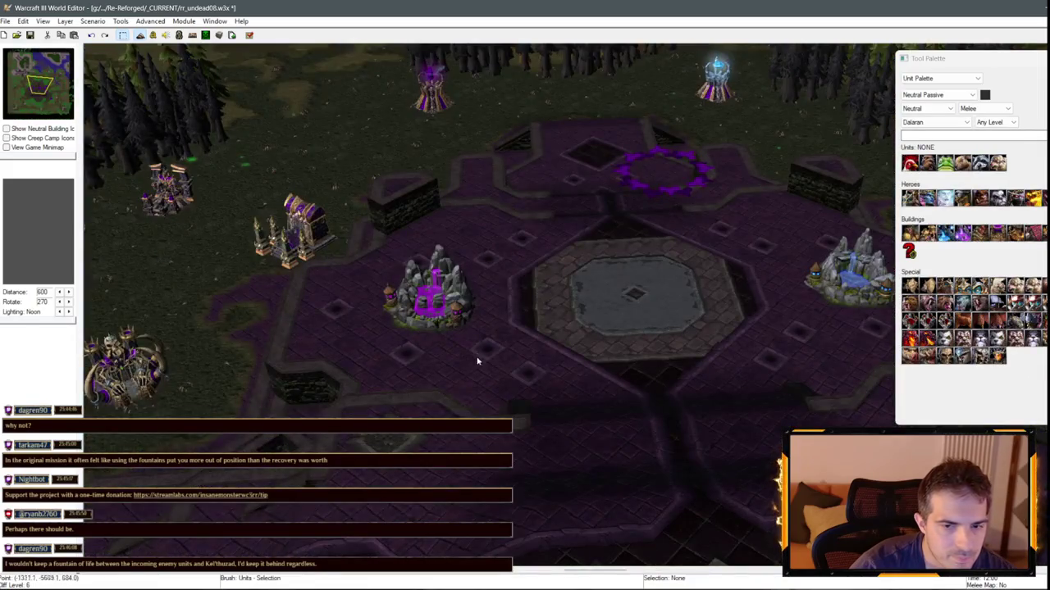
- Drag the Fountain of Mana slightly left beside the central plaza
{"action": "scroll", "coordinate": [477, 361], "scroll_direction": "down", "scroll_amount": 10}
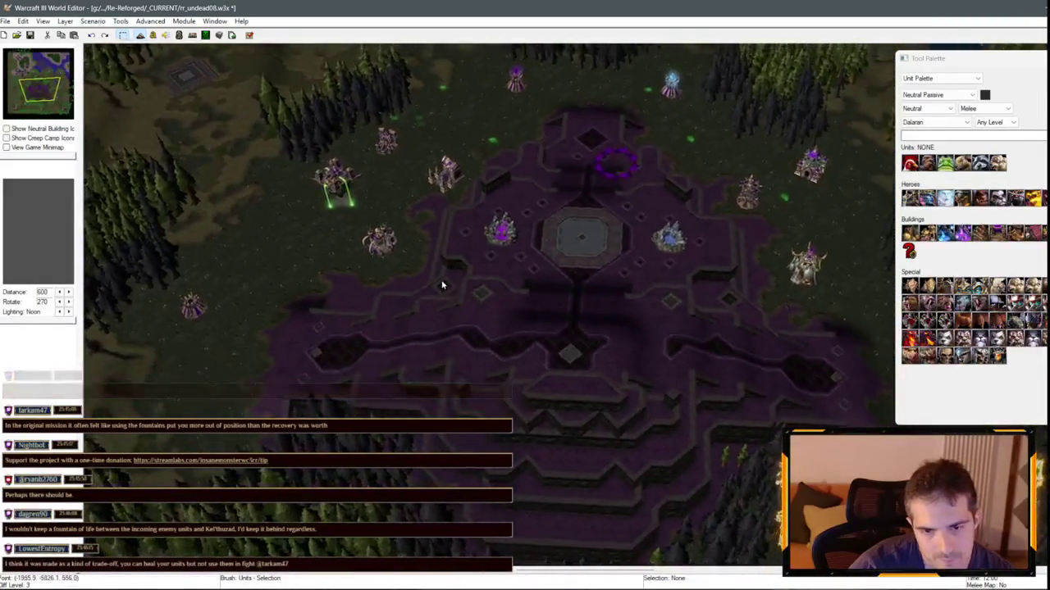
{"action": "left_click", "coordinate": [498, 215]}
{"action": "left_click_drag", "start_coordinate": [499, 215], "coordinate": [454, 217]}
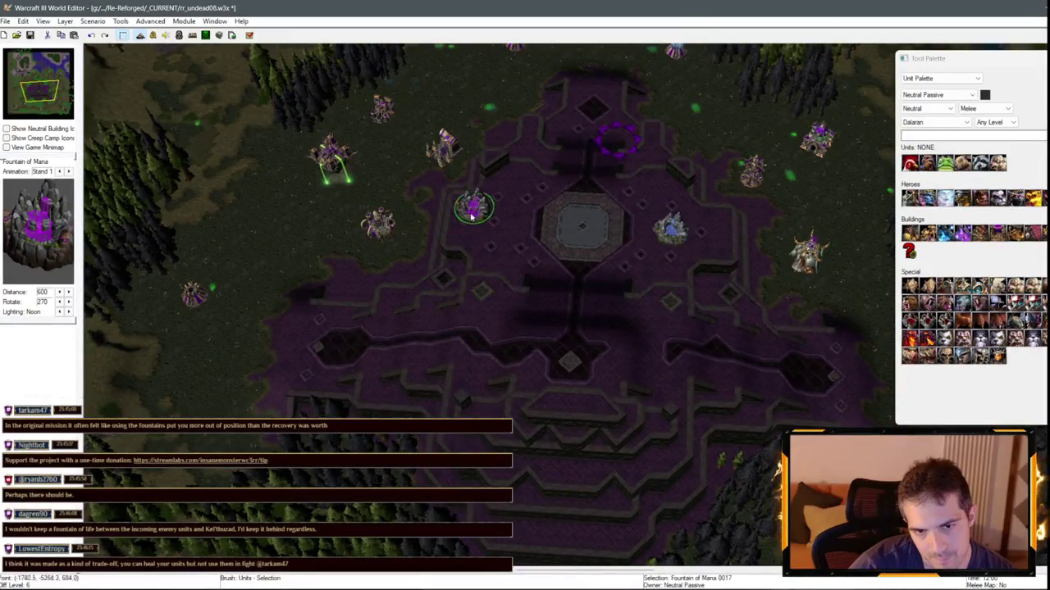
{"action": "scroll", "coordinate": [483, 225], "scroll_direction": "up", "scroll_amount": 2}
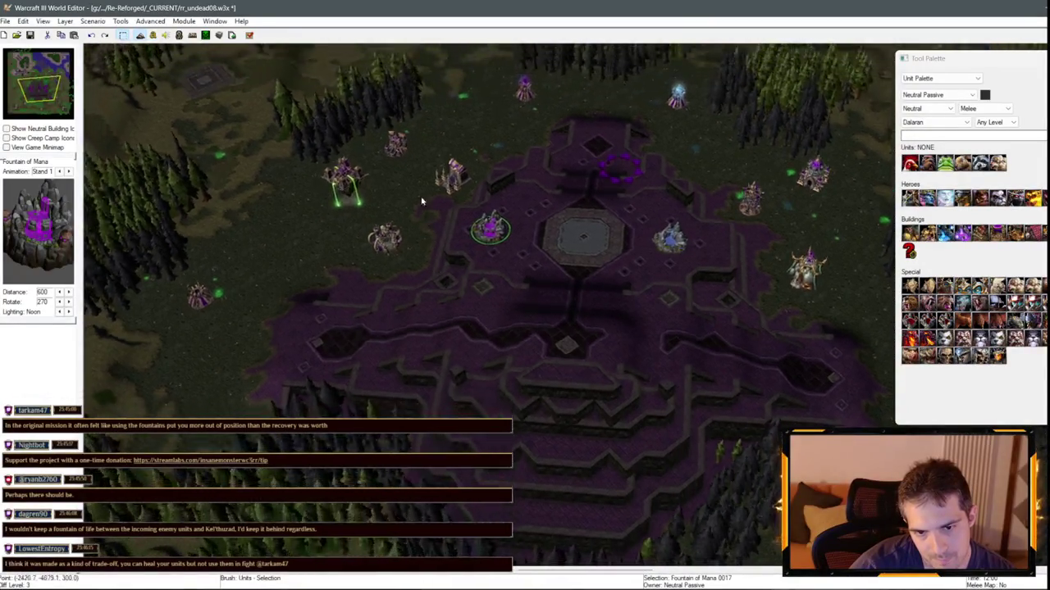
{"action": "scroll", "coordinate": [430, 229], "scroll_direction": "down", "scroll_amount": 2}
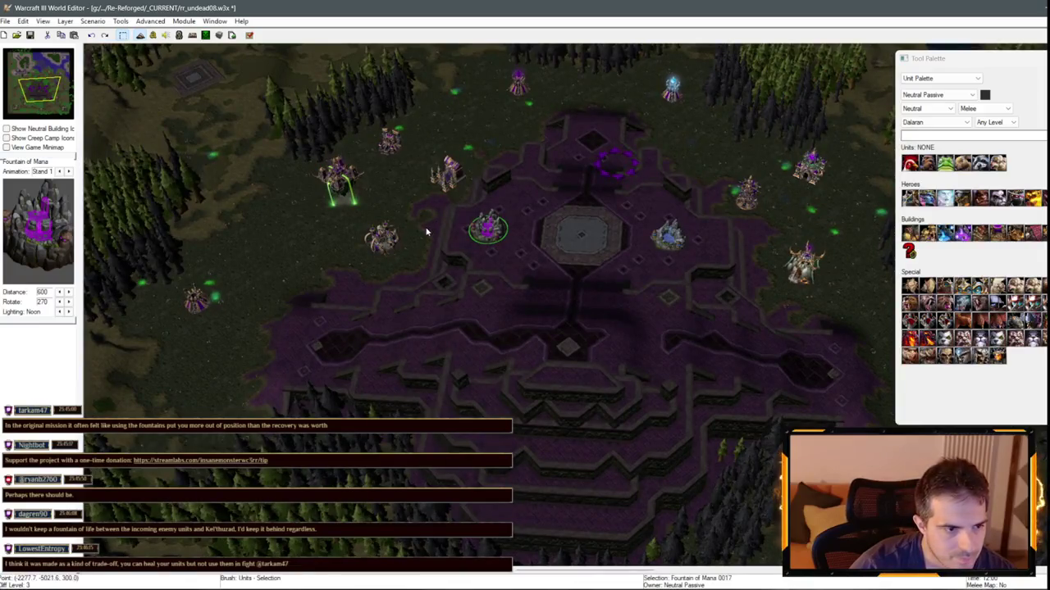
{"action": "scroll", "coordinate": [426, 232], "scroll_direction": "up", "scroll_amount": 2}
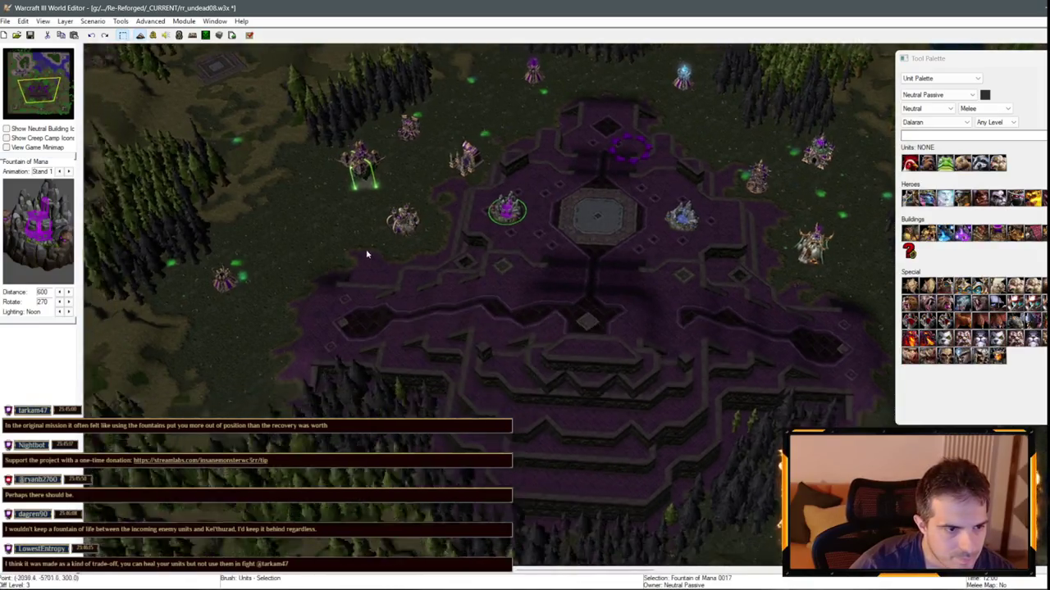
{"action": "scroll", "coordinate": [442, 328], "scroll_direction": "down", "scroll_amount": 2}
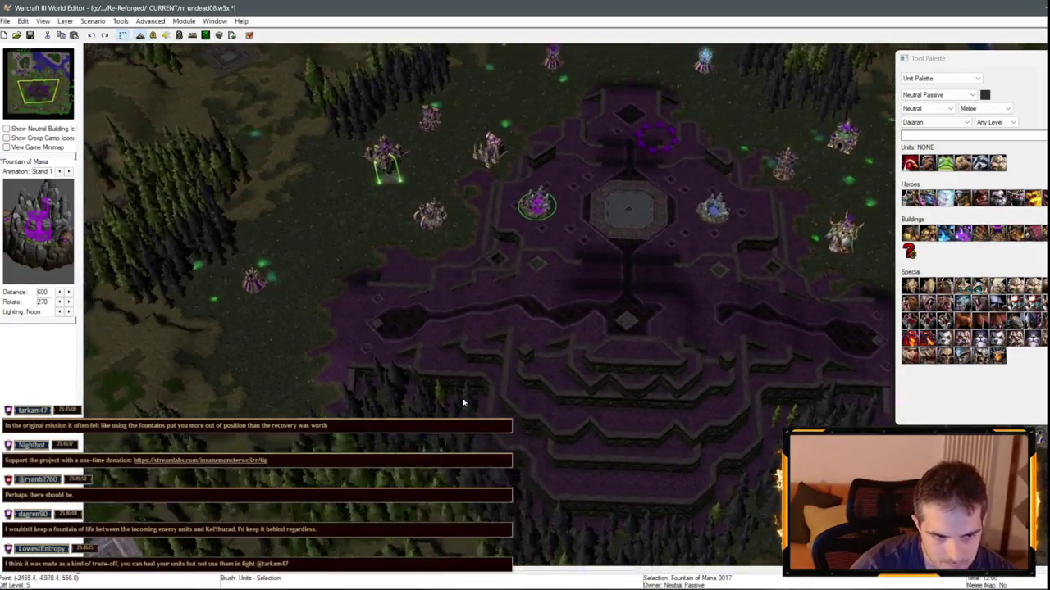
- Check the placement by zooming, then switch the Tool Palette to the Terrain Palette
{"action": "scroll", "coordinate": [459, 394], "scroll_direction": "up", "scroll_amount": 2}
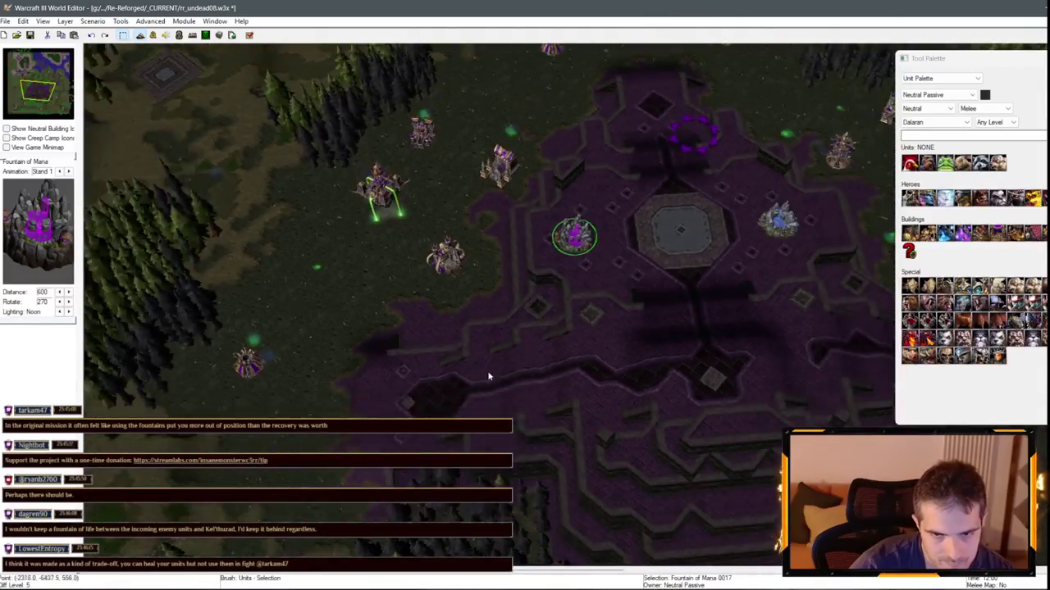
{"action": "scroll", "coordinate": [488, 377], "scroll_direction": "down", "scroll_amount": 3}
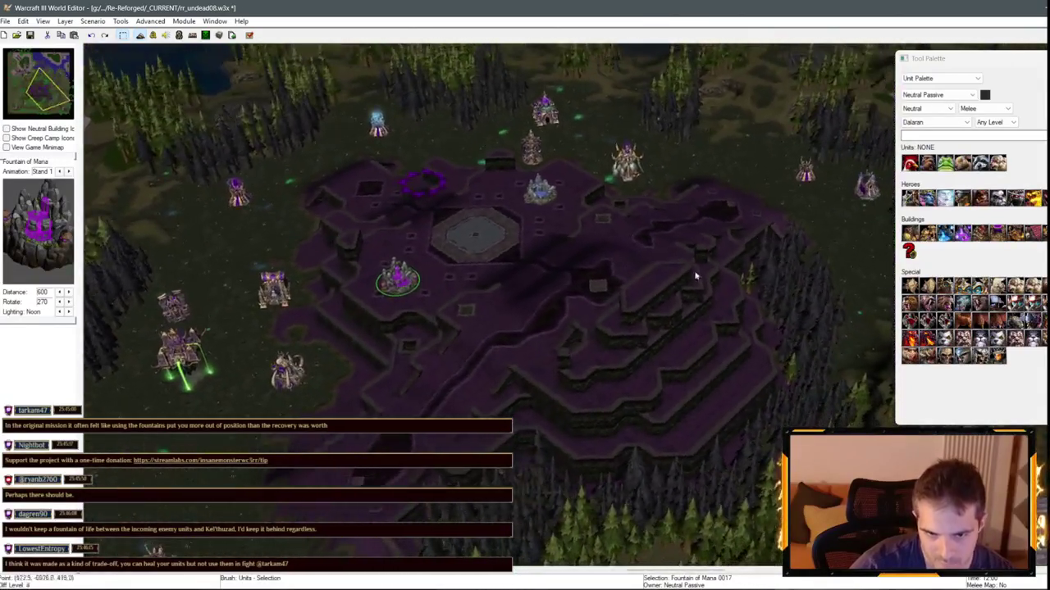
{"action": "scroll", "coordinate": [616, 246], "scroll_direction": "down", "scroll_amount": 2}
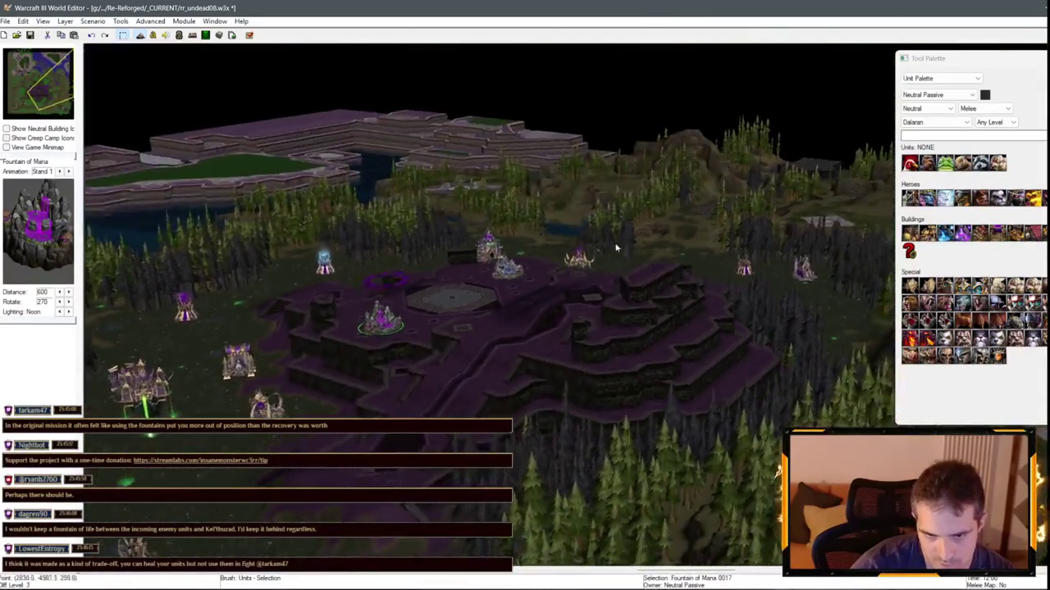
{"action": "scroll", "coordinate": [821, 363], "scroll_direction": "up", "scroll_amount": 4}
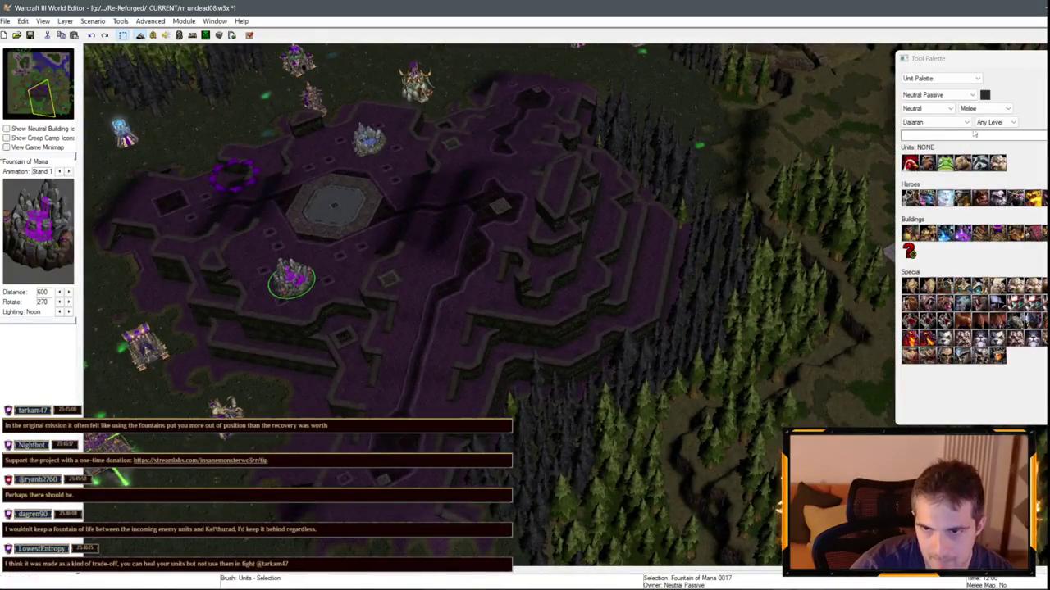
{"action": "left_click", "coordinate": [951, 79]}
{"action": "left_click", "coordinate": [922, 88]}
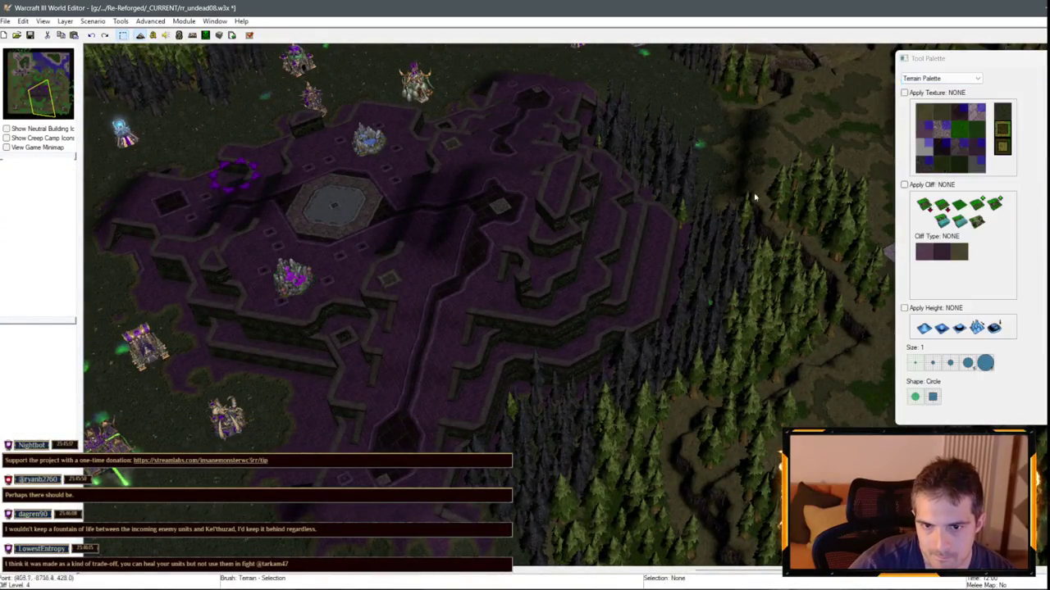
- Flatten the southern cliff walls into a level patch with the Same Level Tiled Walls brush
{"action": "scroll", "coordinate": [755, 282], "scroll_direction": "up", "scroll_amount": 3}
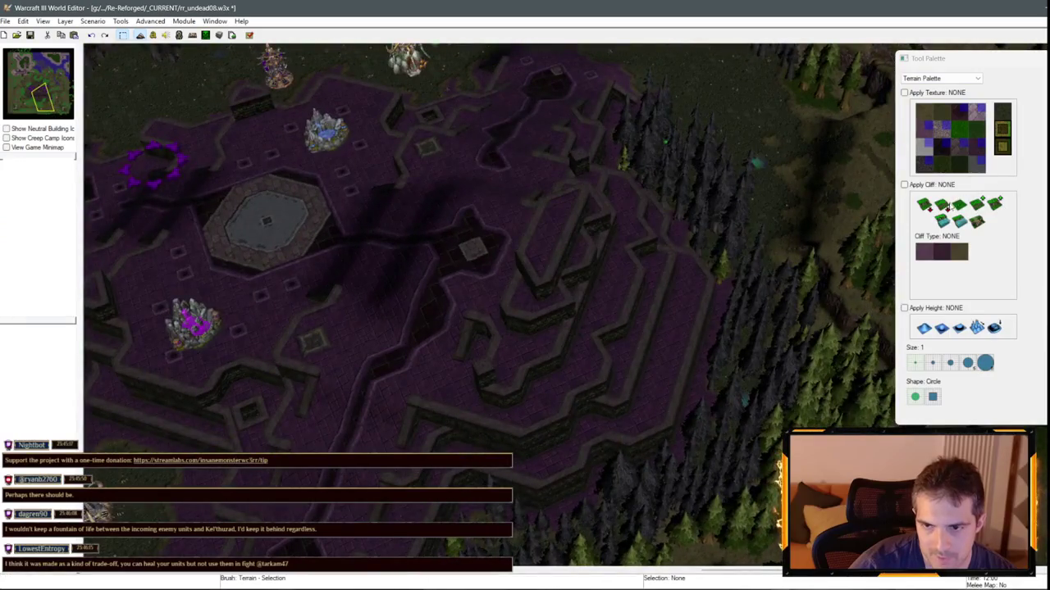
{"action": "left_click", "coordinate": [941, 251]}
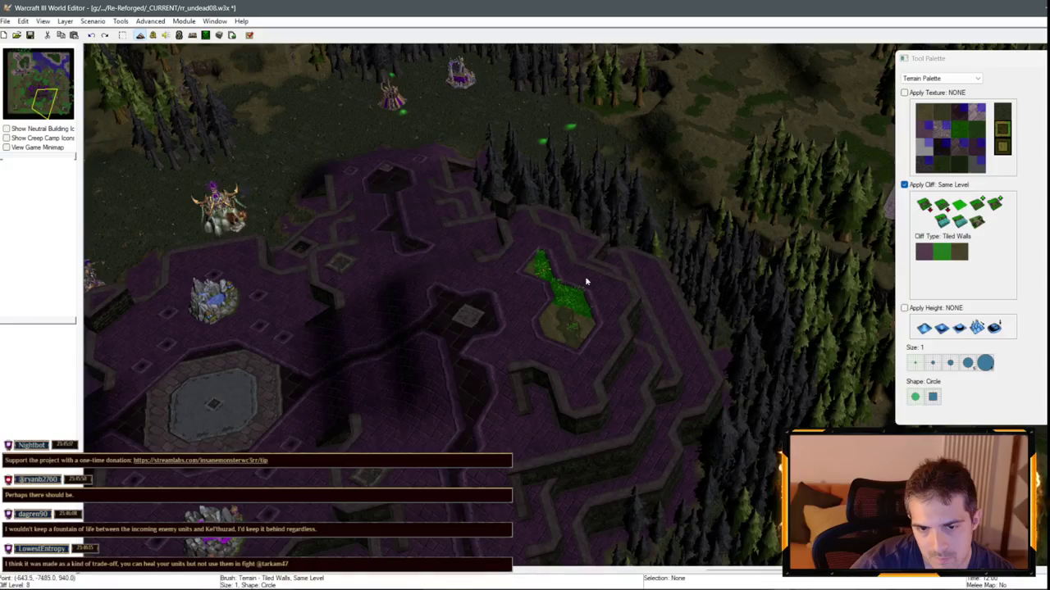
{"action": "scroll", "coordinate": [585, 282], "scroll_direction": "up", "scroll_amount": 2}
{"action": "left_click_drag", "start_coordinate": [525, 256], "coordinate": [531, 254]}
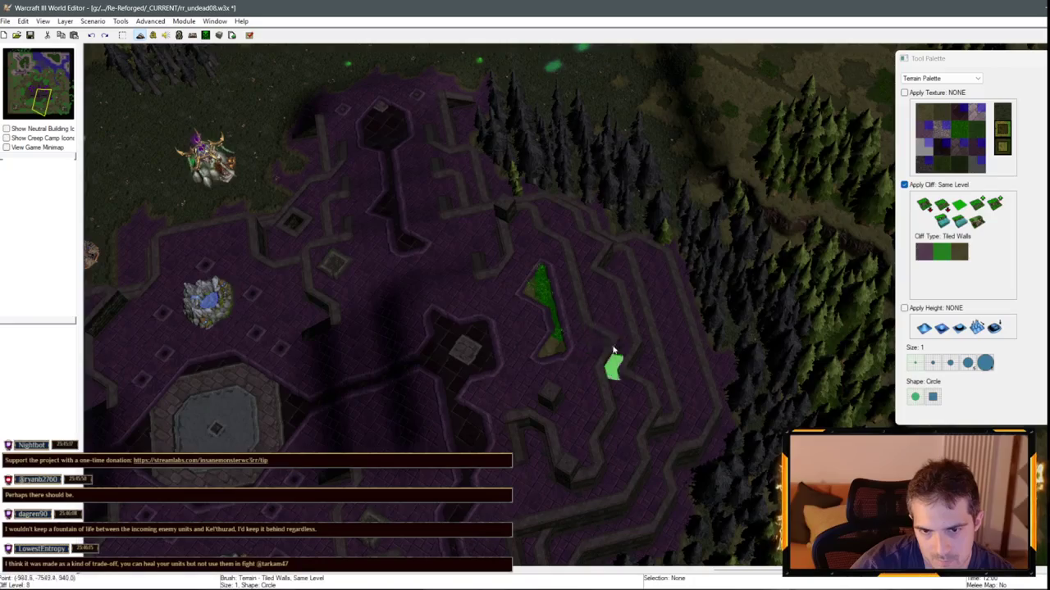
{"action": "mouse_move", "coordinate": [606, 351]}
{"action": "left_mouse_down"}
{"action": "mouse_move", "coordinate": [596, 390]}
{"action": "mouse_move", "coordinate": [623, 307]}
{"action": "mouse_move", "coordinate": [655, 336]}
{"action": "left_mouse_up"}
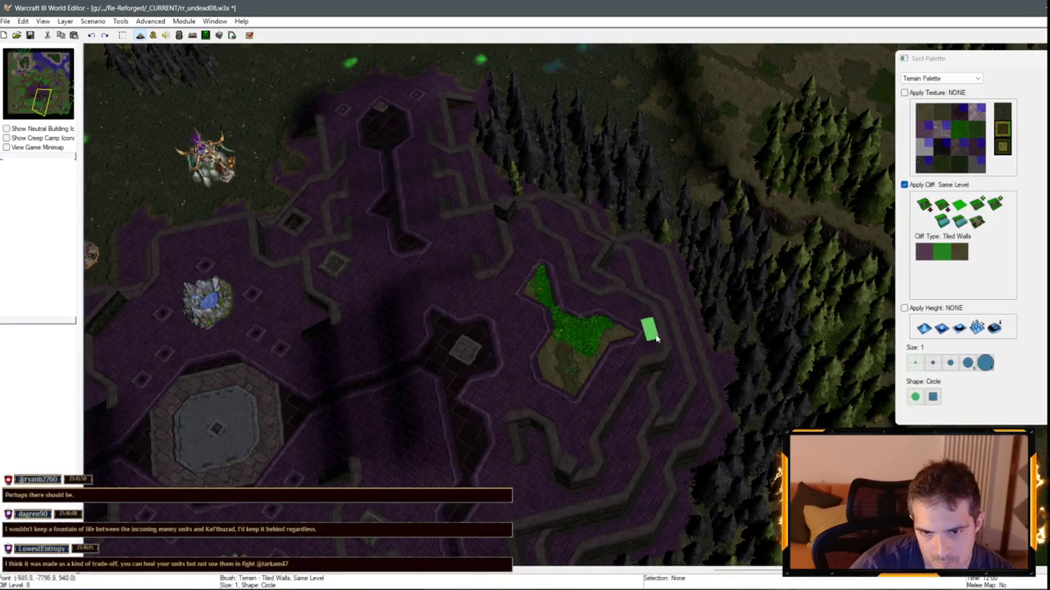
{"action": "left_click_drag", "start_coordinate": [631, 276], "coordinate": [584, 269]}
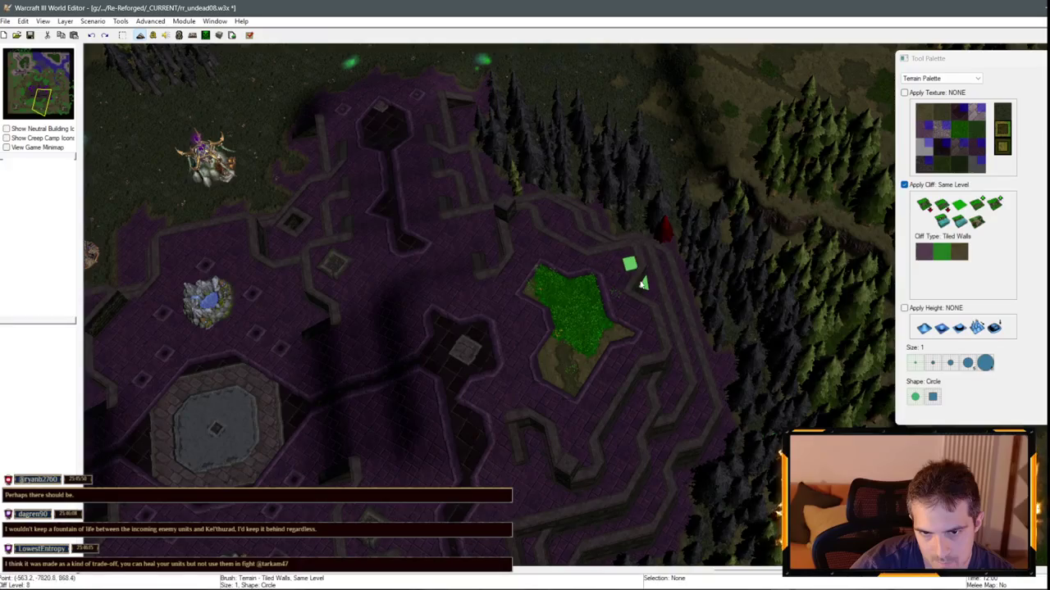
{"action": "mouse_move", "coordinate": [644, 305]}
{"action": "left_mouse_down"}
{"action": "mouse_move", "coordinate": [618, 363]}
{"action": "mouse_move", "coordinate": [700, 361]}
{"action": "mouse_move", "coordinate": [644, 298]}
{"action": "mouse_move", "coordinate": [526, 324]}
{"action": "mouse_move", "coordinate": [693, 350]}
{"action": "mouse_move", "coordinate": [629, 354]}
{"action": "left_mouse_up"}
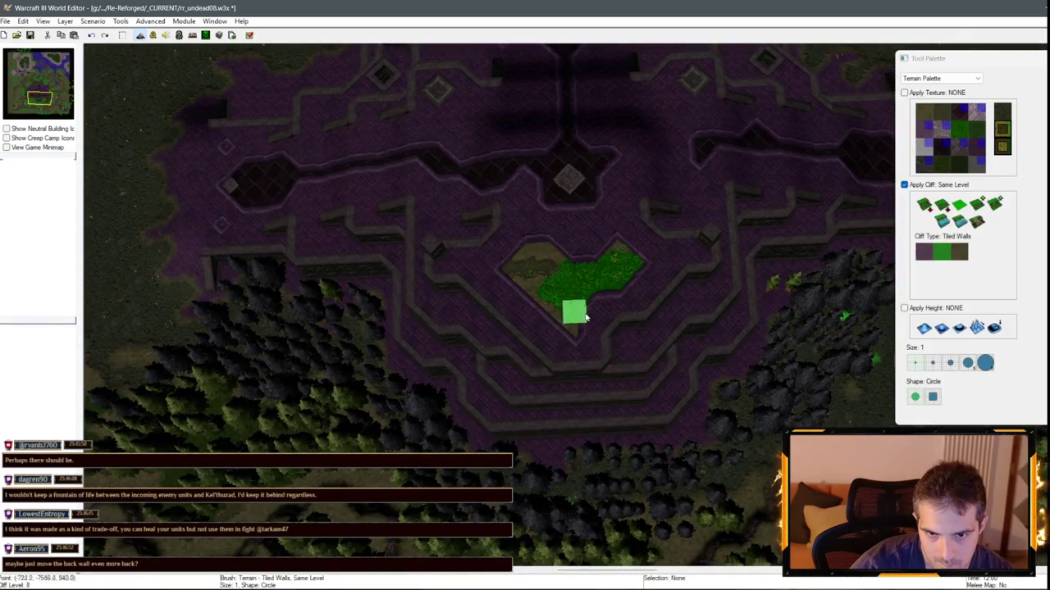
- Pave the levelled patch with Square Tiles, checking it in the game camera view
{"action": "key", "text": "ctrl+shift+c"}
{"action": "key", "text": "ctrl+shift+c"}
{"action": "key", "text": "ctrl+shift+c"}
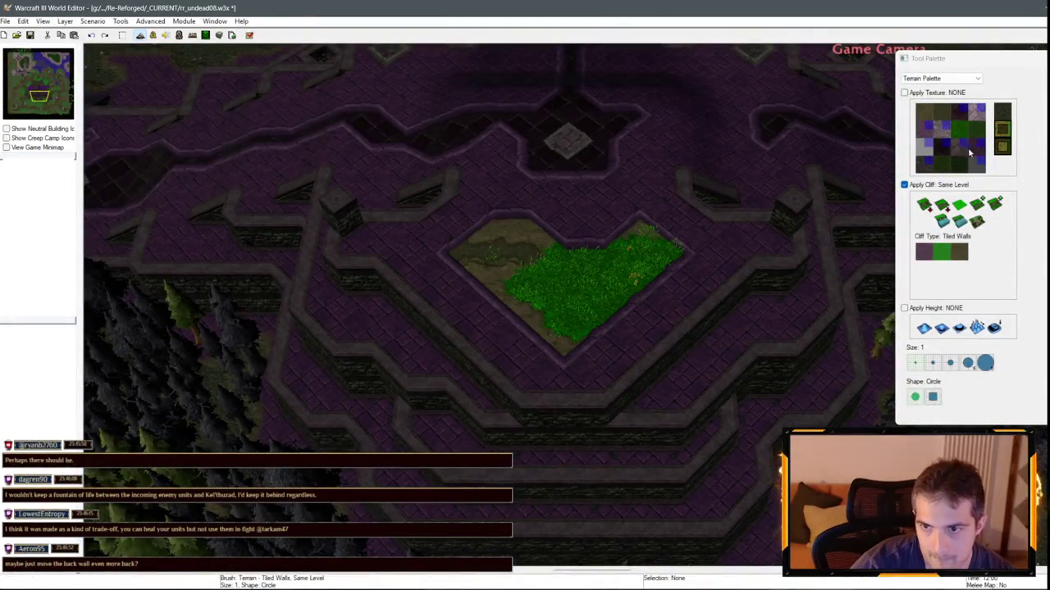
{"action": "left_click", "coordinate": [969, 152]}
{"action": "mouse_move", "coordinate": [565, 263]}
{"action": "left_mouse_down"}
{"action": "mouse_move", "coordinate": [488, 263]}
{"action": "mouse_move", "coordinate": [602, 251]}
{"action": "left_mouse_up"}
{"action": "key", "text": "ctrl+shift+c"}
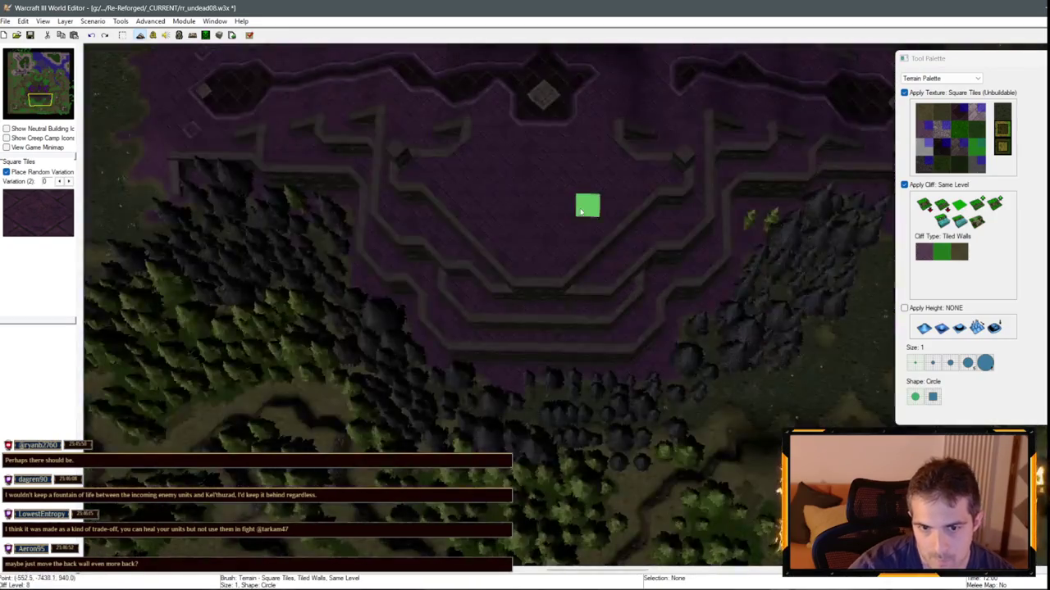
{"action": "scroll", "coordinate": [580, 211], "scroll_direction": "down", "scroll_amount": 2}
{"action": "scroll", "coordinate": [591, 189], "scroll_direction": "up", "scroll_amount": 2}
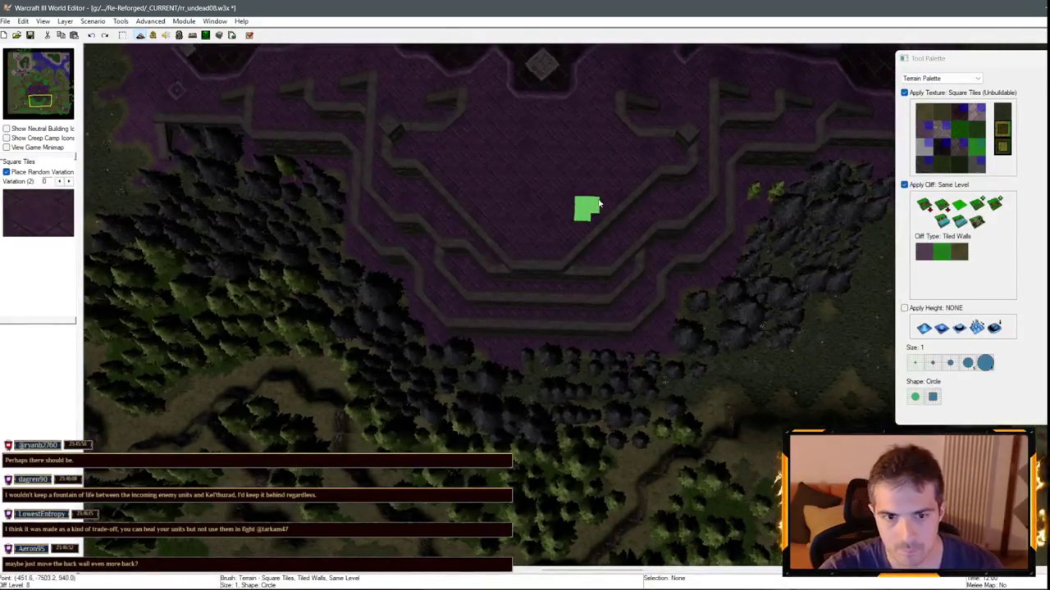
- Drop the terrain brush and move the Fountain of Health onto the levelled patch via the Unit Palette
{"action": "key", "text": "Up"}
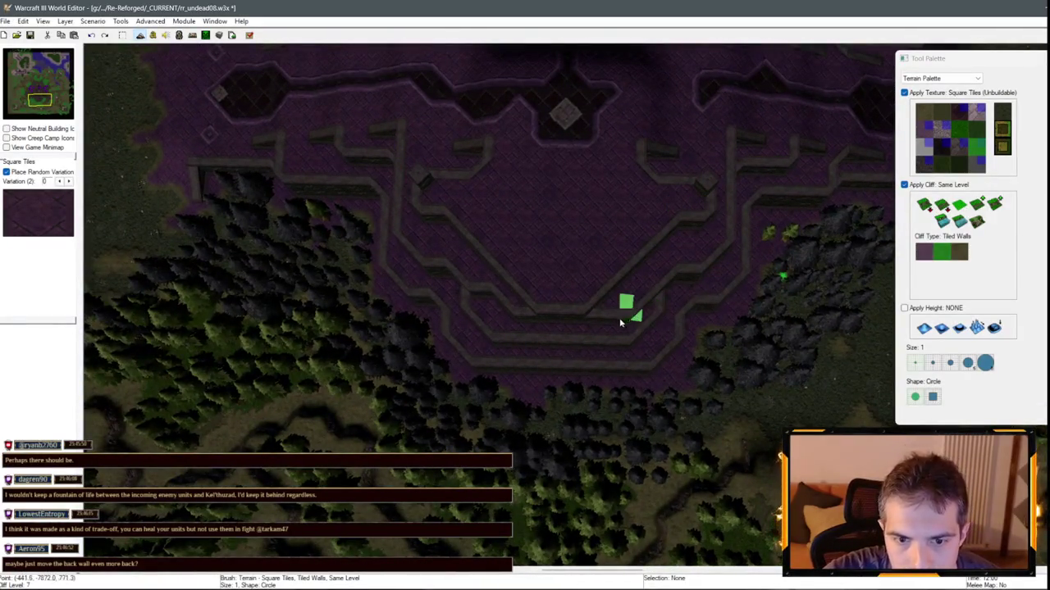
{"action": "key", "text": "Up"}
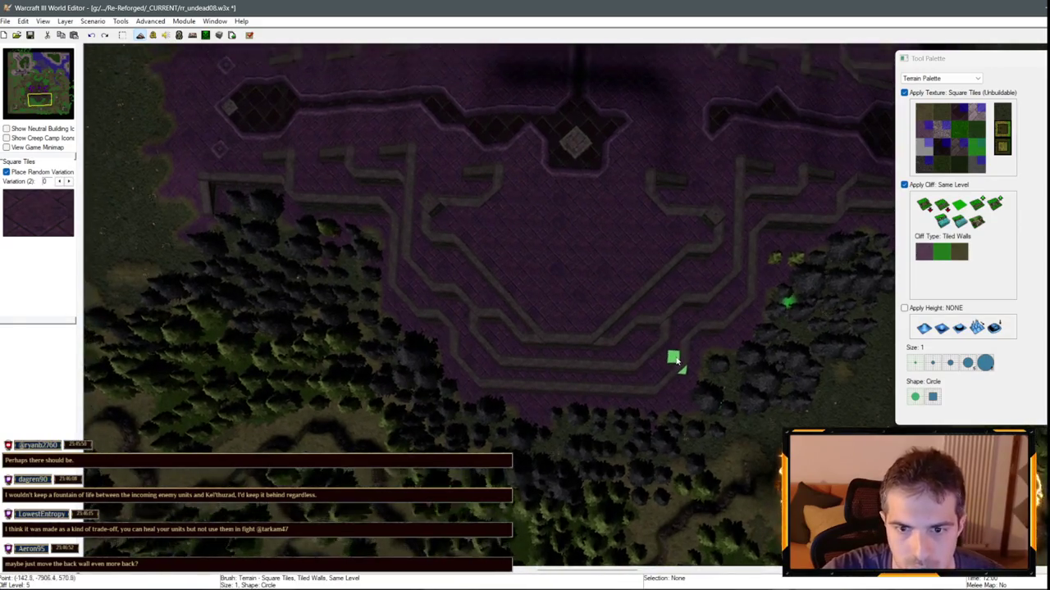
{"action": "key", "text": "Up"}
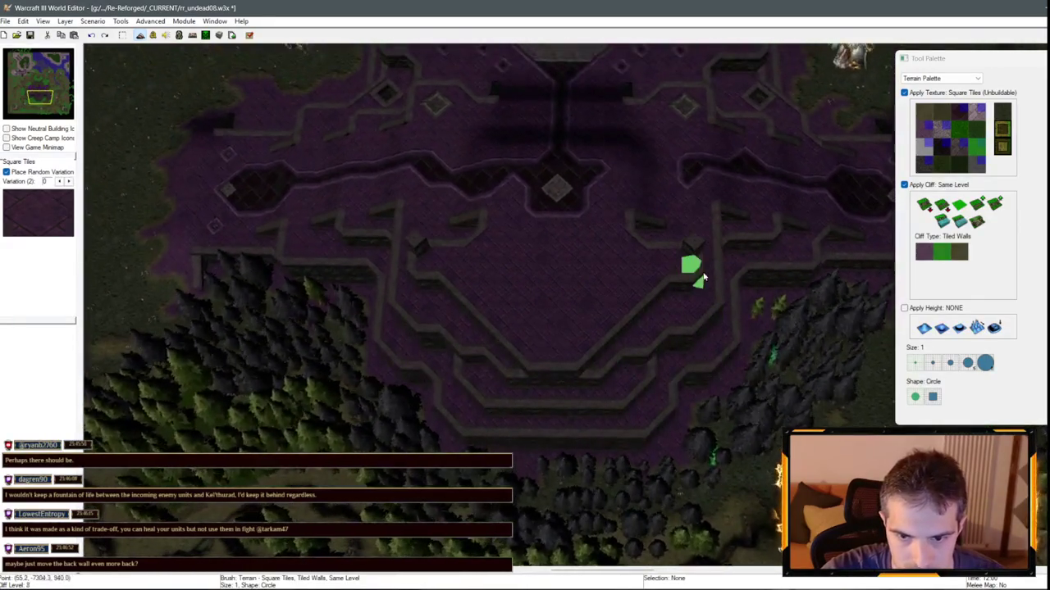
{"action": "scroll", "coordinate": [694, 358], "scroll_direction": "down", "scroll_amount": 3}
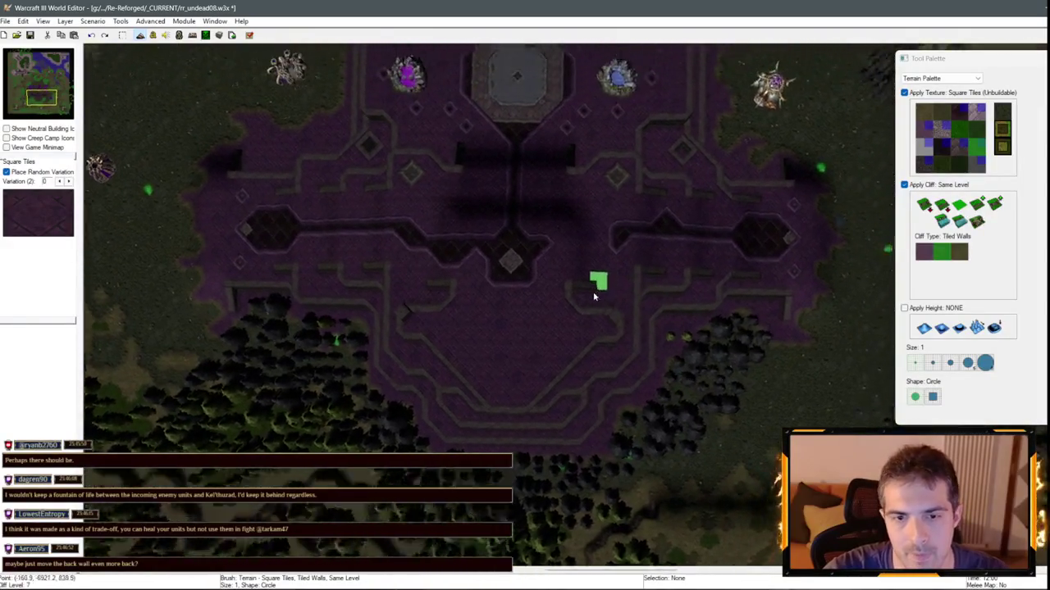
{"action": "right_click", "coordinate": [597, 283]}
{"action": "left_click", "coordinate": [941, 78]}
{"action": "left_click", "coordinate": [919, 102]}
{"action": "left_click_drag", "start_coordinate": [621, 156], "coordinate": [519, 447]}
- Fine-tune the Fountain of Health's spot, settling it at the patch's southern edge
{"action": "scroll", "coordinate": [635, 286], "scroll_direction": "up", "scroll_amount": 3}
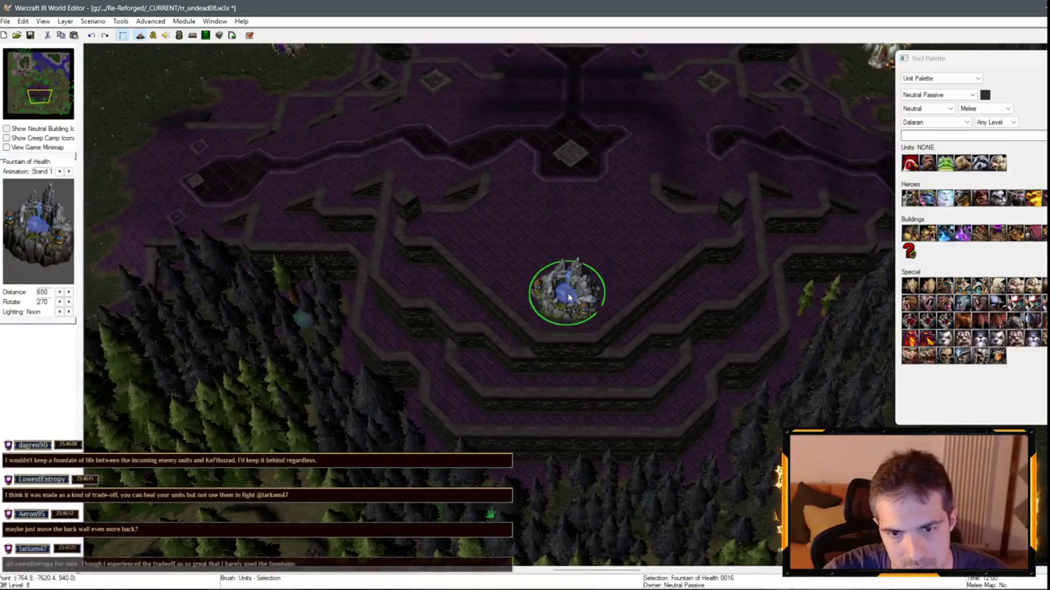
{"action": "scroll", "coordinate": [501, 304], "scroll_direction": "up", "scroll_amount": 3}
{"action": "scroll", "coordinate": [468, 355], "scroll_direction": "down", "scroll_amount": 3}
{"action": "scroll", "coordinate": [478, 328], "scroll_direction": "up", "scroll_amount": 3}
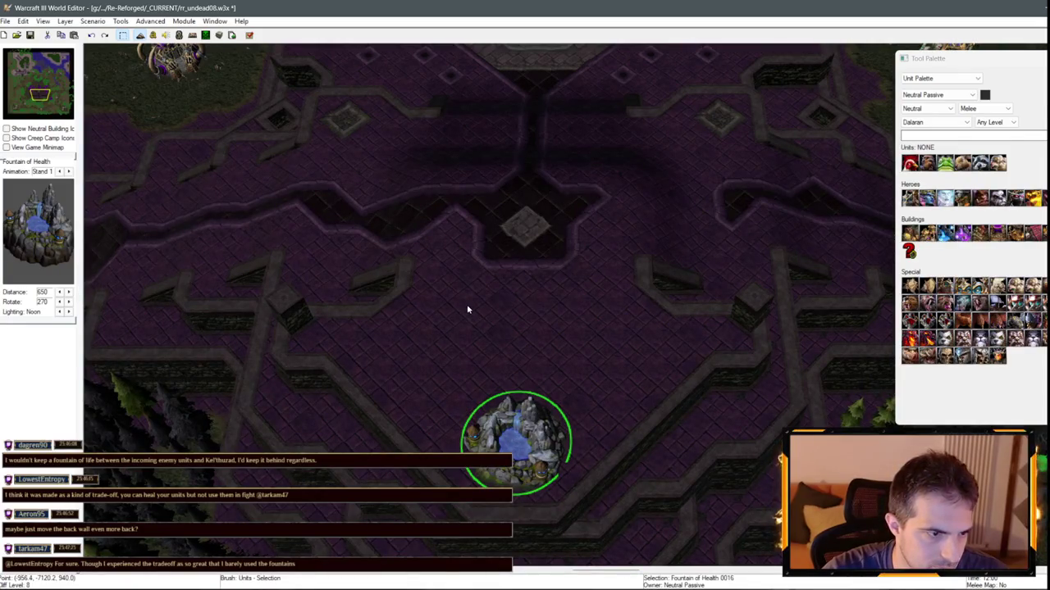
{"action": "mouse_move", "coordinate": [502, 441]}
{"action": "left_mouse_down"}
{"action": "mouse_move", "coordinate": [480, 354]}
{"action": "mouse_move", "coordinate": [502, 331]}
{"action": "mouse_move", "coordinate": [514, 410]}
{"action": "mouse_move", "coordinate": [495, 425]}
{"action": "mouse_move", "coordinate": [515, 417]}
{"action": "mouse_move", "coordinate": [629, 199]}
{"action": "mouse_move", "coordinate": [883, 272]}
{"action": "mouse_move", "coordinate": [768, 277]}
{"action": "mouse_move", "coordinate": [459, 393]}
{"action": "mouse_move", "coordinate": [360, 445]}
{"action": "mouse_move", "coordinate": [493, 337]}
{"action": "left_mouse_up"}
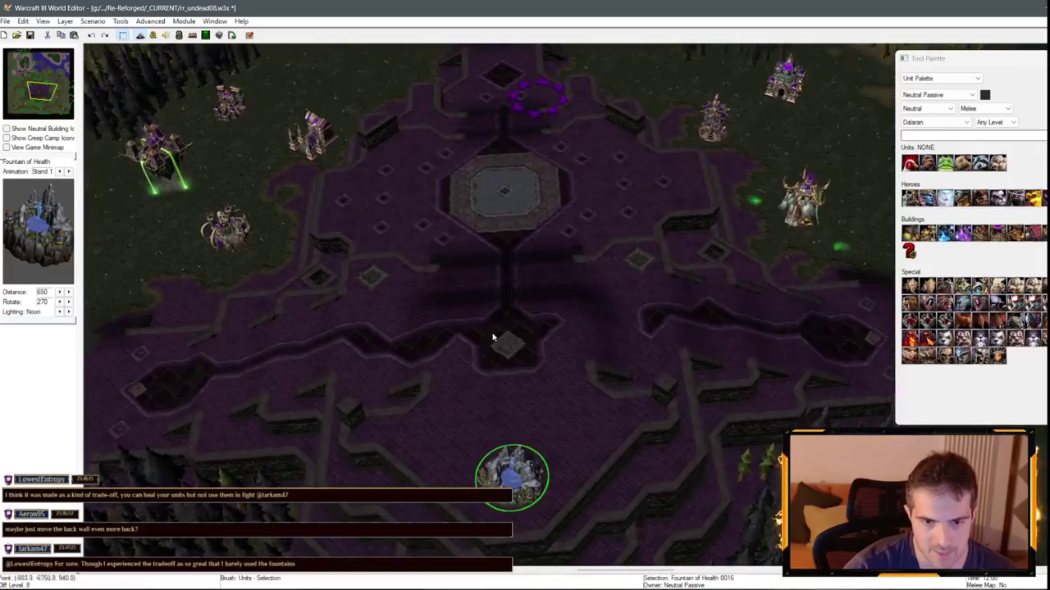
{"action": "left_click_drag", "start_coordinate": [632, 389], "coordinate": [488, 431]}
{"action": "mouse_move", "coordinate": [480, 468]}
{"action": "left_mouse_down"}
{"action": "mouse_move", "coordinate": [471, 369]}
{"action": "mouse_move", "coordinate": [480, 483]}
{"action": "mouse_move", "coordinate": [453, 497]}
{"action": "mouse_move", "coordinate": [472, 484]}
{"action": "mouse_move", "coordinate": [469, 510]}
{"action": "left_mouse_up"}
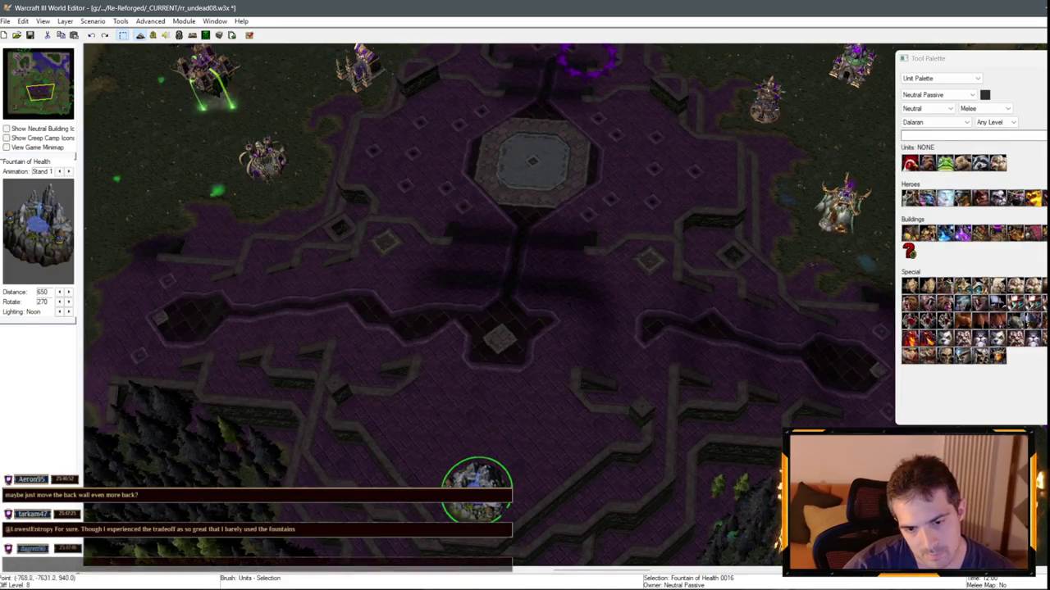
{"action": "scroll", "coordinate": [473, 377], "scroll_direction": "up", "scroll_amount": 5}
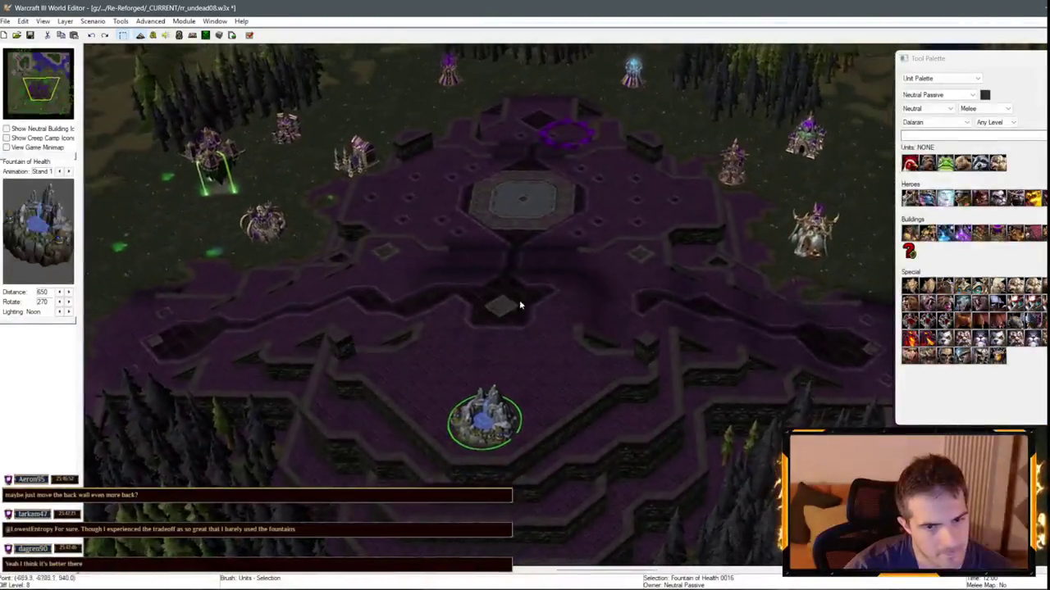
{"action": "scroll", "coordinate": [566, 205], "scroll_direction": "up", "scroll_amount": 2}
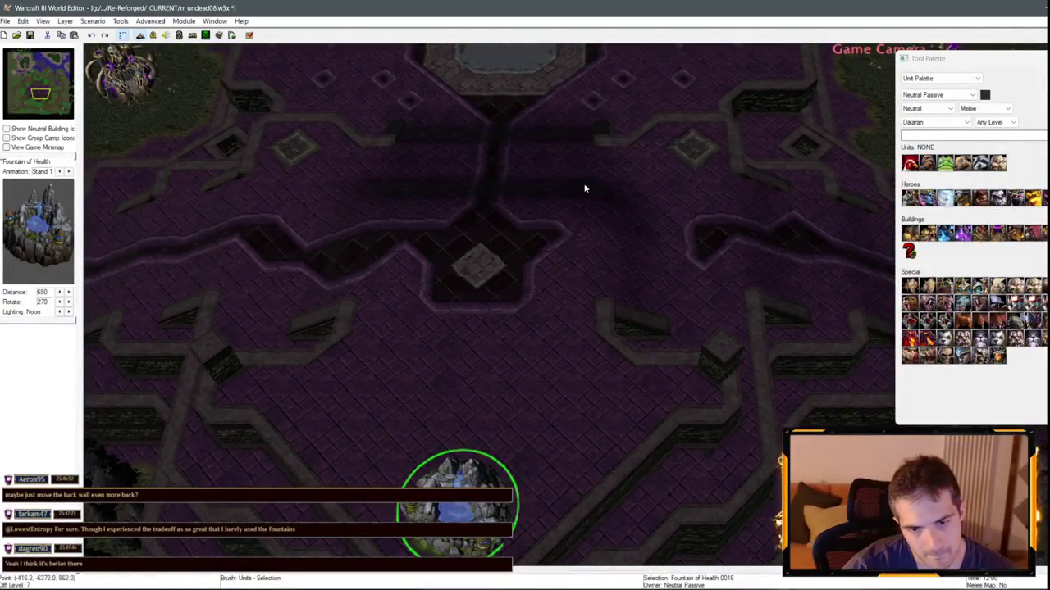
{"action": "scroll", "coordinate": [586, 177], "scroll_direction": "down", "scroll_amount": 5}
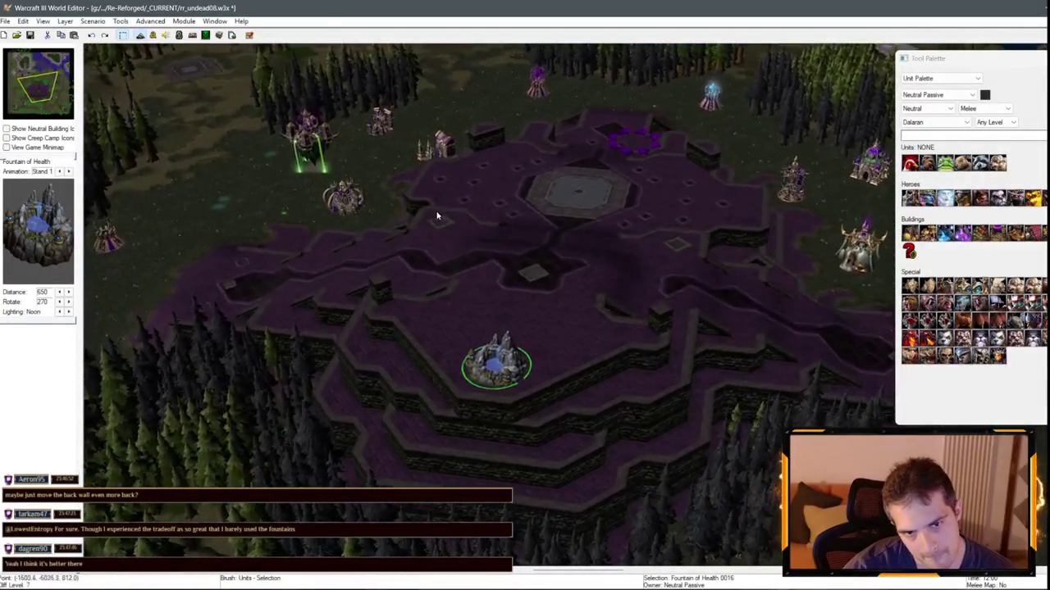
{"action": "scroll", "coordinate": [437, 215], "scroll_direction": "up", "scroll_amount": 2}
{"action": "scroll", "coordinate": [672, 298], "scroll_direction": "down", "scroll_amount": 2}
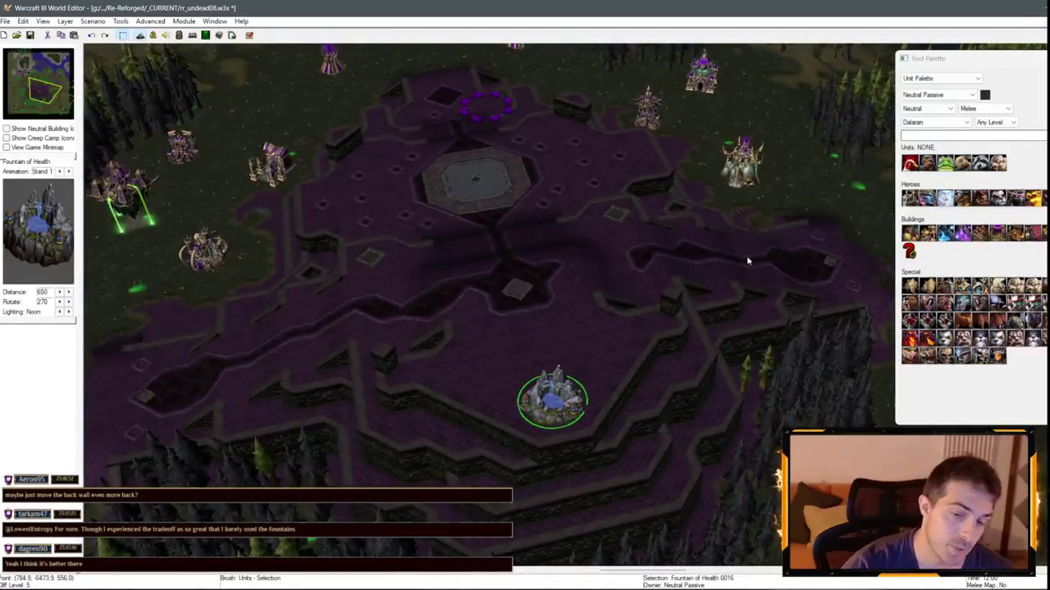
{"action": "scroll", "coordinate": [525, 246], "scroll_direction": "up", "scroll_amount": 5}
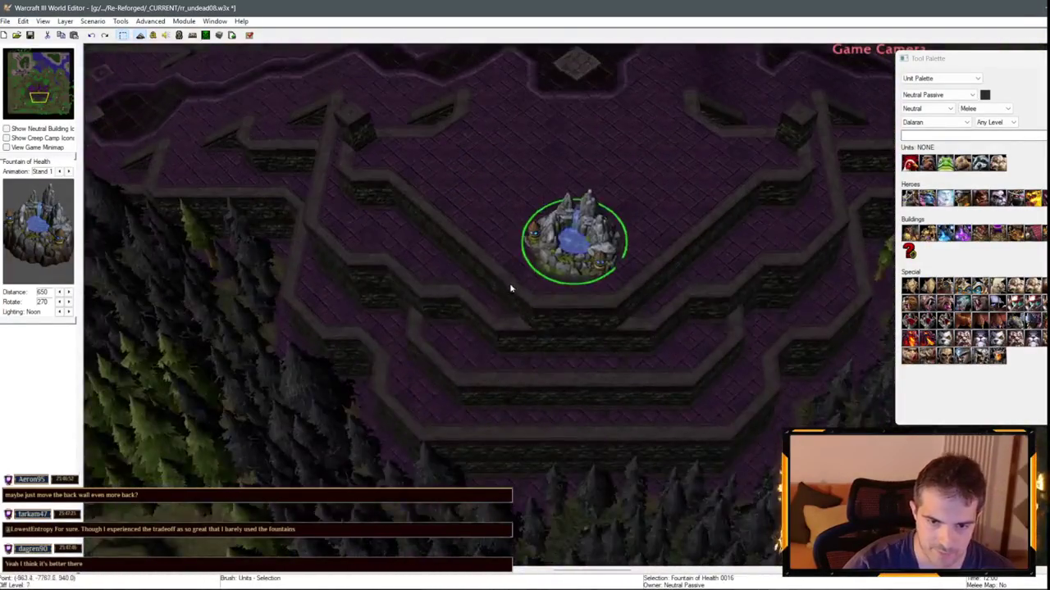
{"action": "scroll", "coordinate": [509, 287], "scroll_direction": "down", "scroll_amount": 5}
{"action": "scroll", "coordinate": [467, 263], "scroll_direction": "up", "scroll_amount": 6}
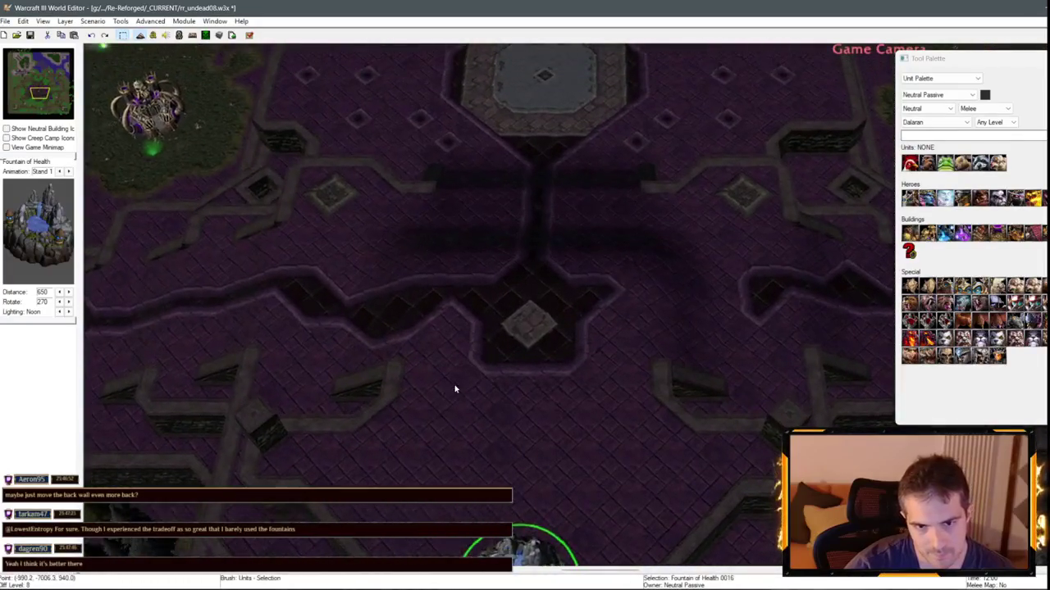
{"action": "scroll", "coordinate": [464, 311], "scroll_direction": "down", "scroll_amount": 1}
{"action": "scroll", "coordinate": [461, 260], "scroll_direction": "down", "scroll_amount": 1}
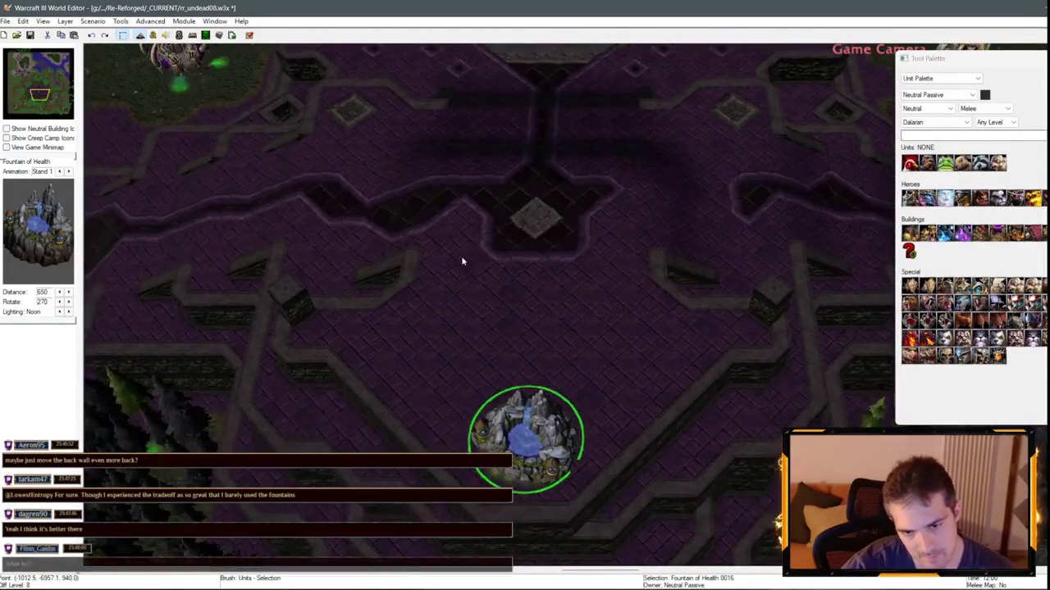
{"action": "scroll", "coordinate": [462, 261], "scroll_direction": "down", "scroll_amount": 5}
{"action": "scroll", "coordinate": [476, 295], "scroll_direction": "up", "scroll_amount": 5}
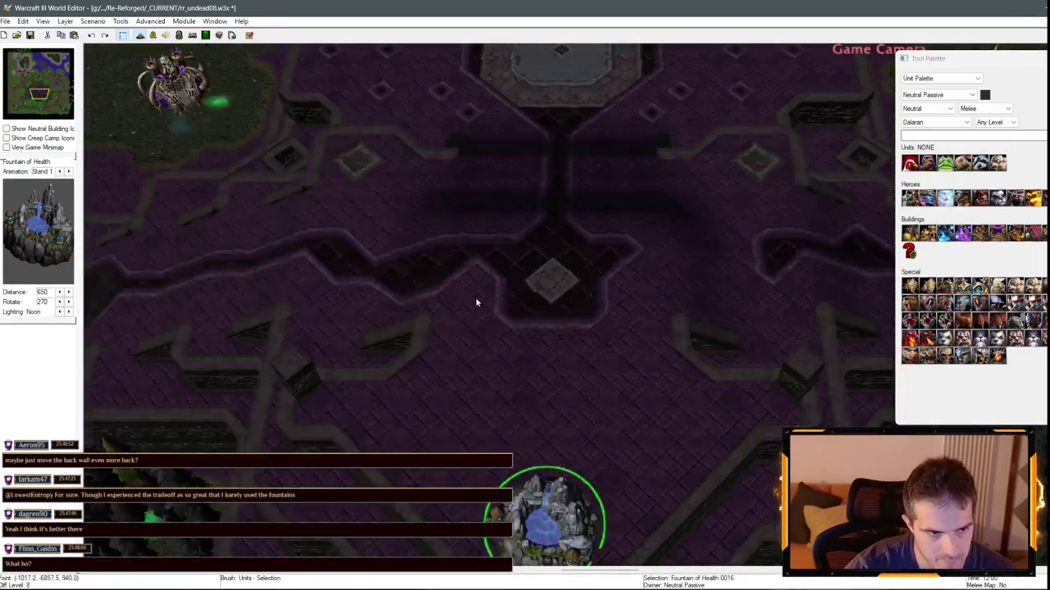
{"action": "scroll", "coordinate": [476, 302], "scroll_direction": "down", "scroll_amount": 2}
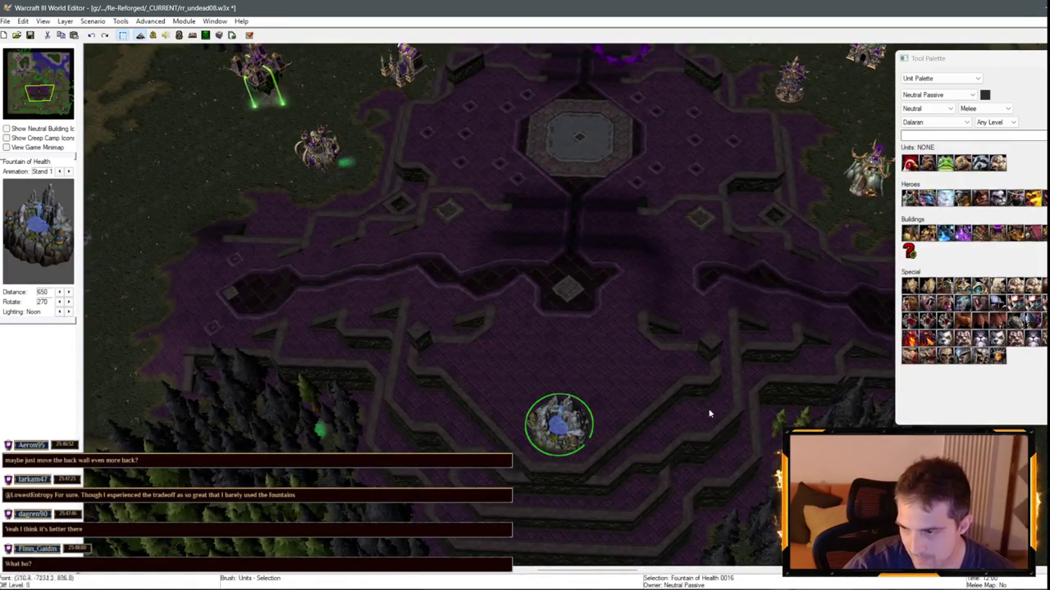
{"action": "scroll", "coordinate": [574, 361], "scroll_direction": "down", "scroll_amount": 2}
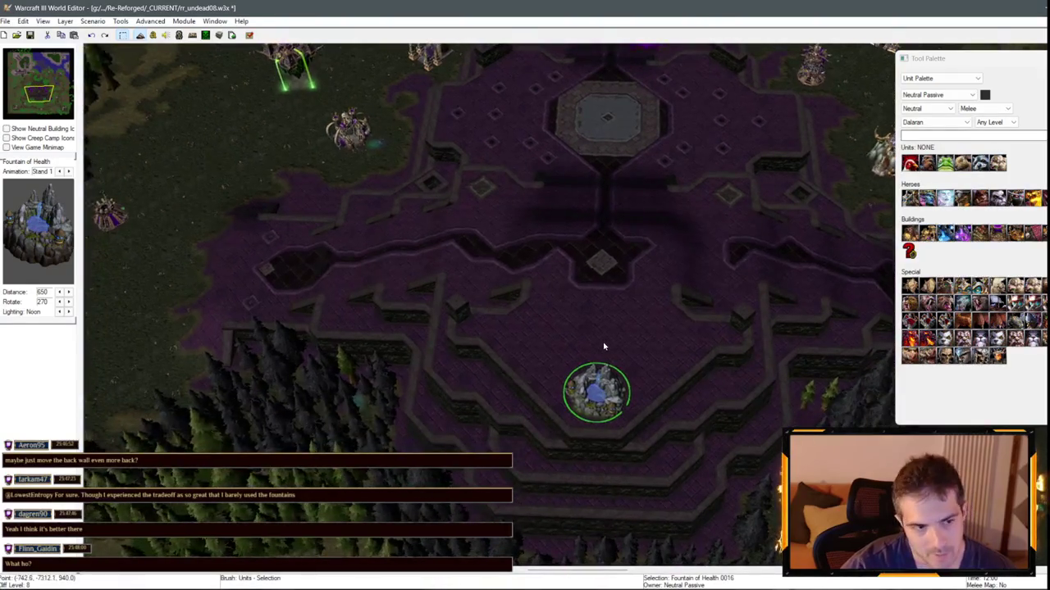
{"action": "mouse_move", "coordinate": [611, 391]}
{"action": "left_mouse_down"}
{"action": "mouse_move", "coordinate": [616, 307]}
{"action": "mouse_move", "coordinate": [611, 386]}
{"action": "mouse_move", "coordinate": [596, 393]}
{"action": "mouse_move", "coordinate": [595, 335]}
{"action": "mouse_move", "coordinate": [587, 371]}
{"action": "mouse_move", "coordinate": [596, 395]}
{"action": "left_mouse_up"}
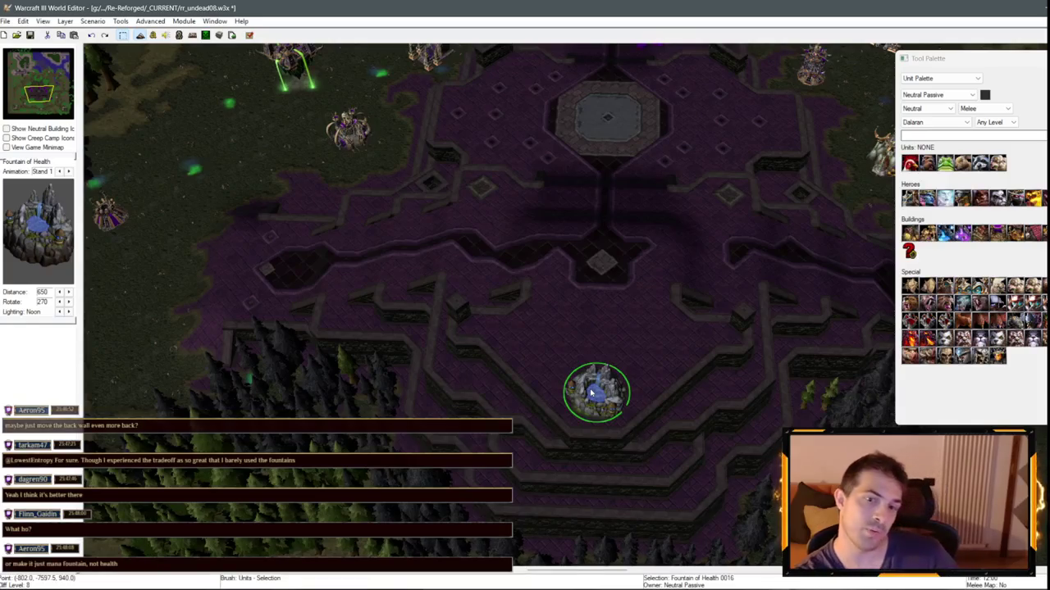
{"action": "scroll", "coordinate": [678, 178], "scroll_direction": "up", "scroll_amount": 1}
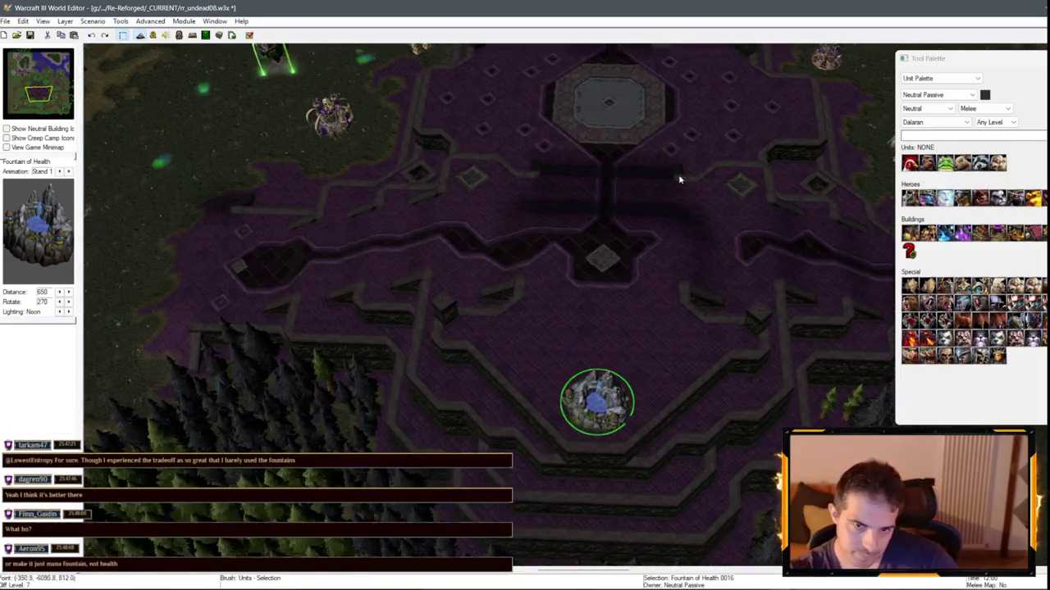
- Place an Undead Scourge Lich and move it onto the diamond tile below the altar
{"action": "left_click", "coordinate": [939, 95]}
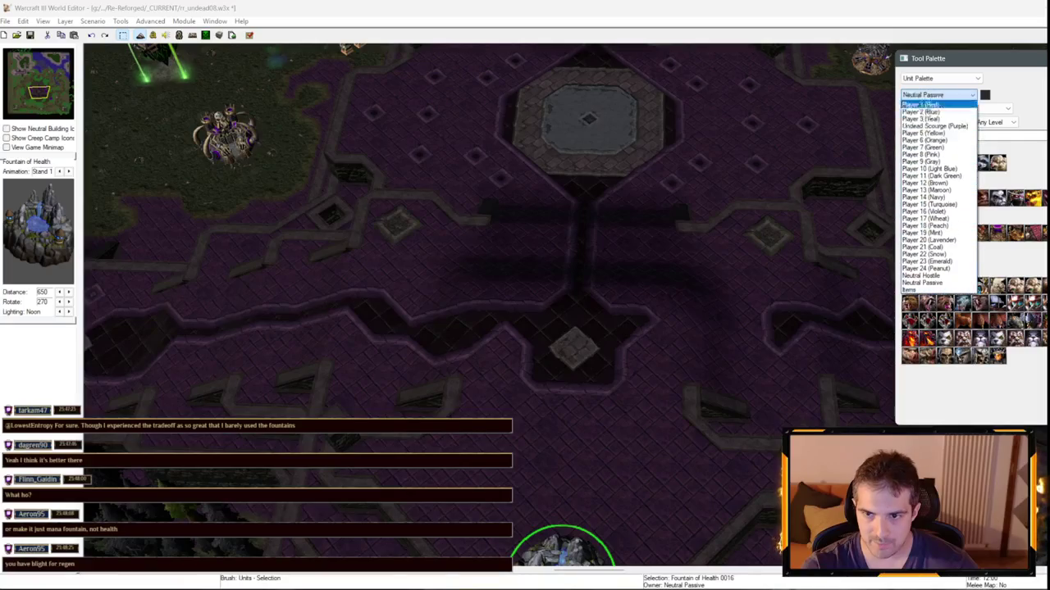
{"action": "left_click", "coordinate": [935, 125]}
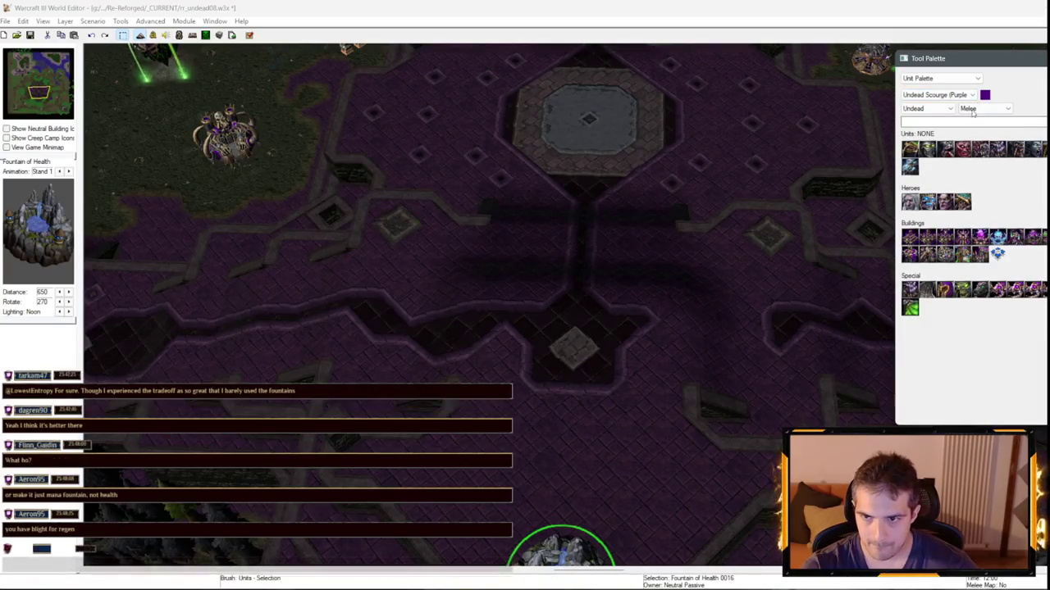
{"action": "left_click", "coordinate": [945, 202]}
{"action": "scroll", "coordinate": [648, 311], "scroll_direction": "up", "scroll_amount": 1}
{"action": "left_click", "coordinate": [502, 336]}
{"action": "key", "text": "Escape"}
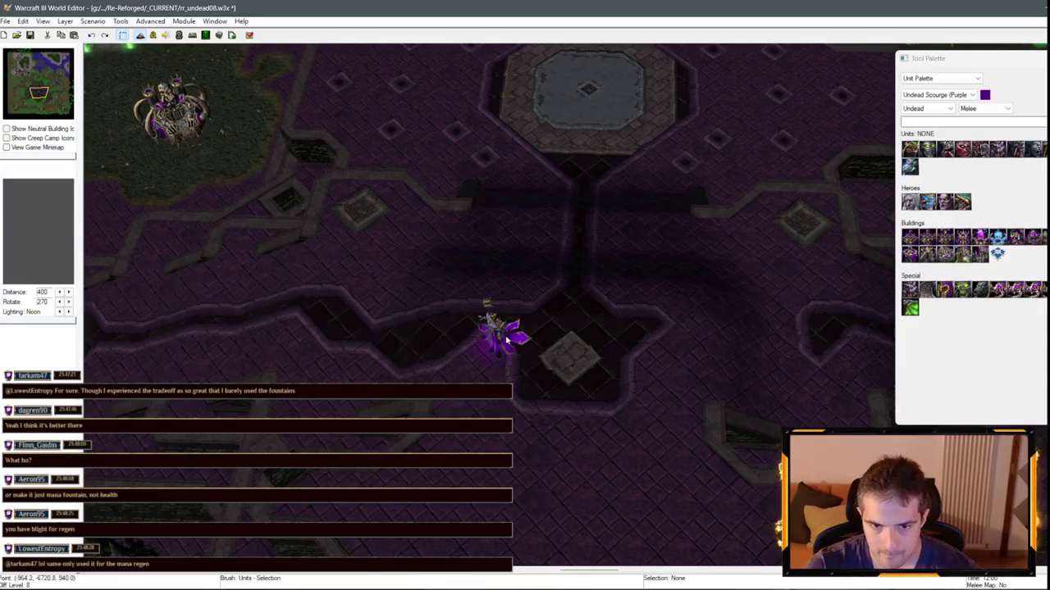
{"action": "left_click", "coordinate": [517, 349]}
{"action": "mouse_move", "coordinate": [515, 344]}
{"action": "left_mouse_down"}
{"action": "mouse_move", "coordinate": [551, 340]}
{"action": "mouse_move", "coordinate": [573, 352]}
{"action": "left_mouse_up"}
- Deselect the Lich, tilt to a top-down view, and switch to the Terrain Palette
{"action": "scroll", "coordinate": [668, 417], "scroll_direction": "down", "scroll_amount": 3}
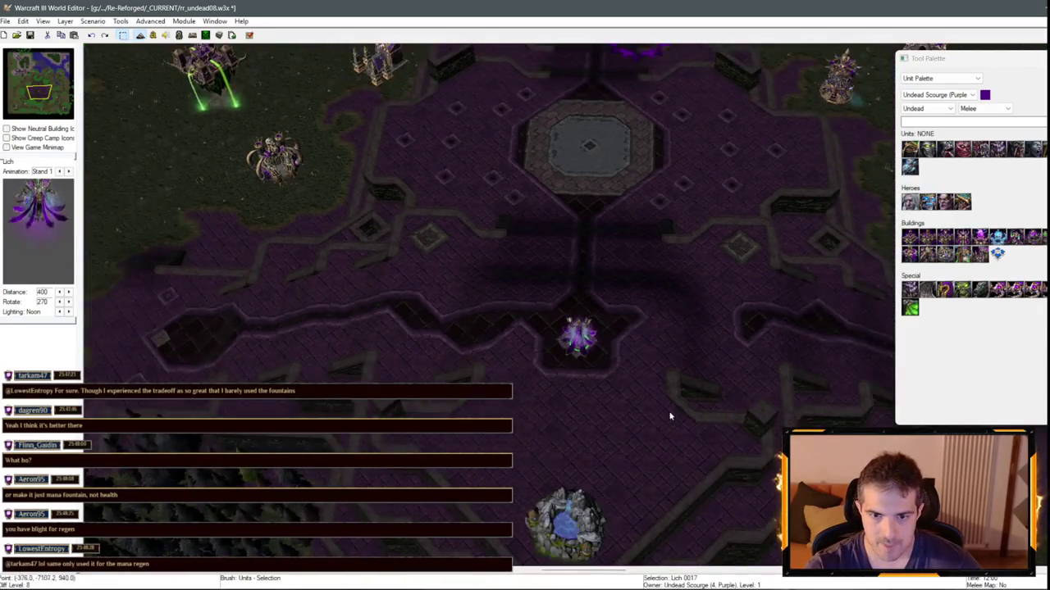
{"action": "left_click", "coordinate": [651, 307]}
{"action": "scroll", "coordinate": [690, 359], "scroll_direction": "up", "scroll_amount": 5}
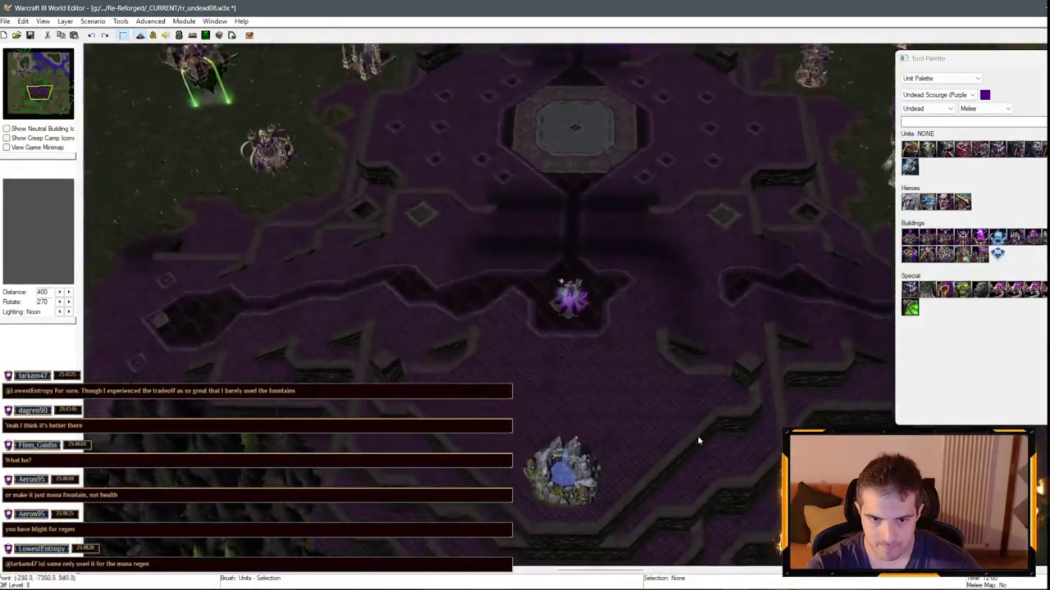
{"action": "left_click", "coordinate": [940, 80]}
{"action": "left_click", "coordinate": [931, 88]}
- Choose a Tiled Walls cliff brush, toggling it to Ramp and back to Same Level
{"action": "left_click", "coordinate": [937, 259]}
{"action": "scroll", "coordinate": [624, 262], "scroll_direction": "up", "scroll_amount": 1}
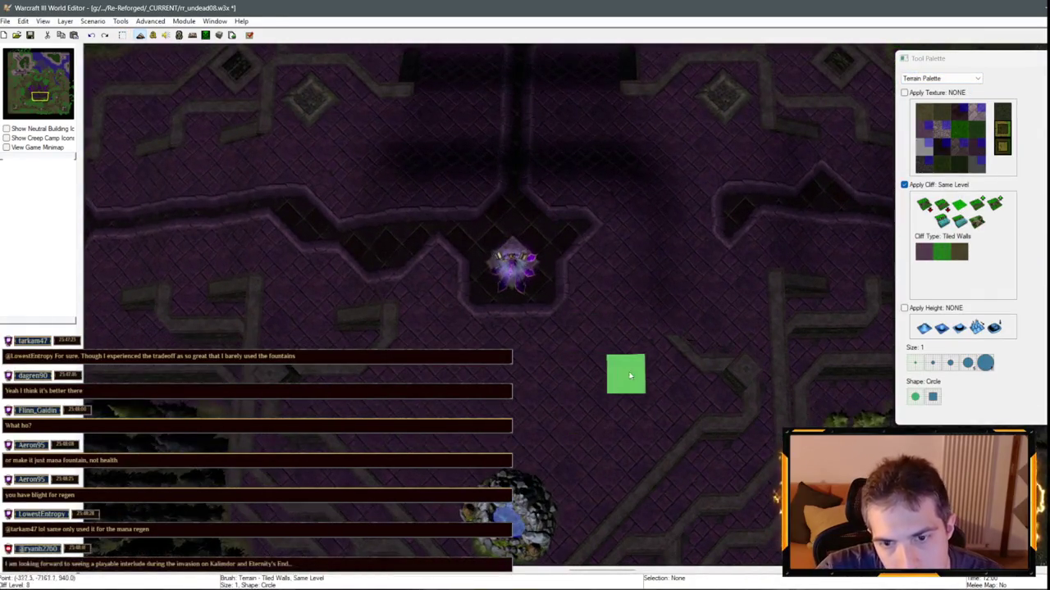
{"action": "scroll", "coordinate": [630, 361], "scroll_direction": "up", "scroll_amount": 1}
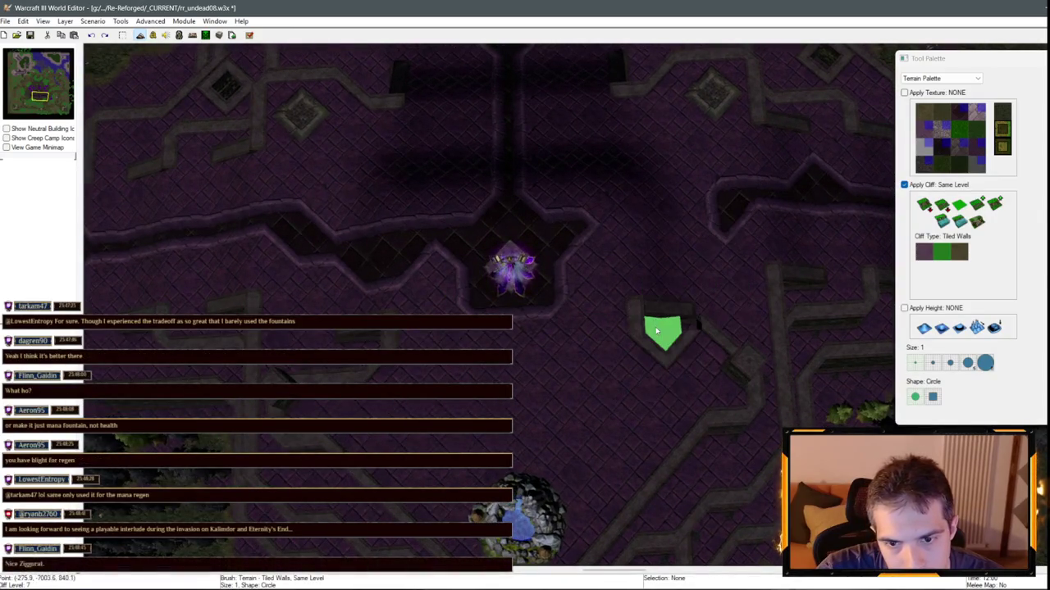
{"action": "scroll", "coordinate": [677, 242], "scroll_direction": "down", "scroll_amount": 1}
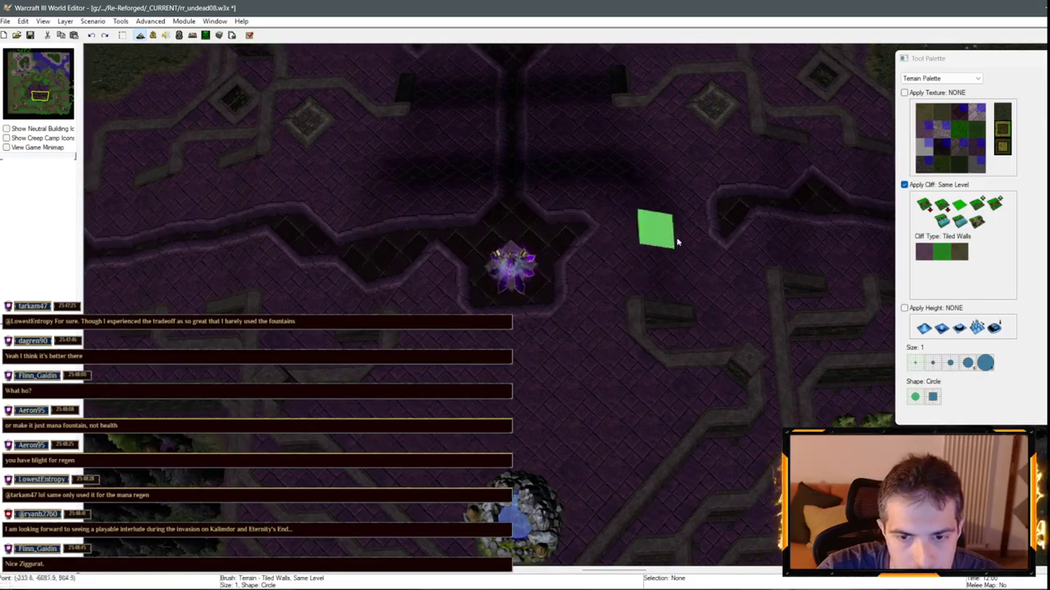
{"action": "scroll", "coordinate": [686, 212], "scroll_direction": "up", "scroll_amount": 1}
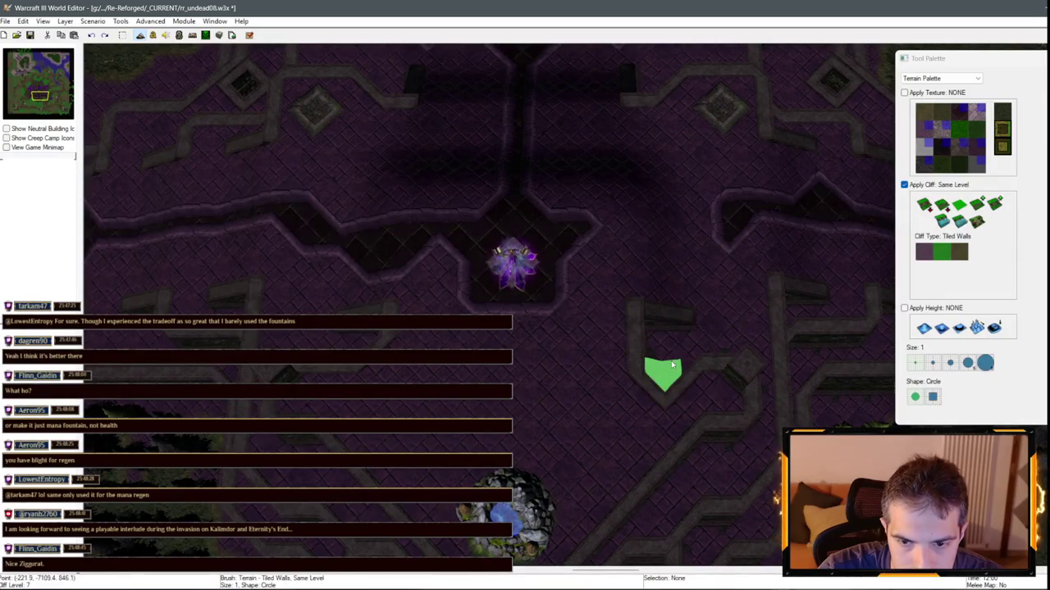
{"action": "left_click", "coordinate": [976, 221]}
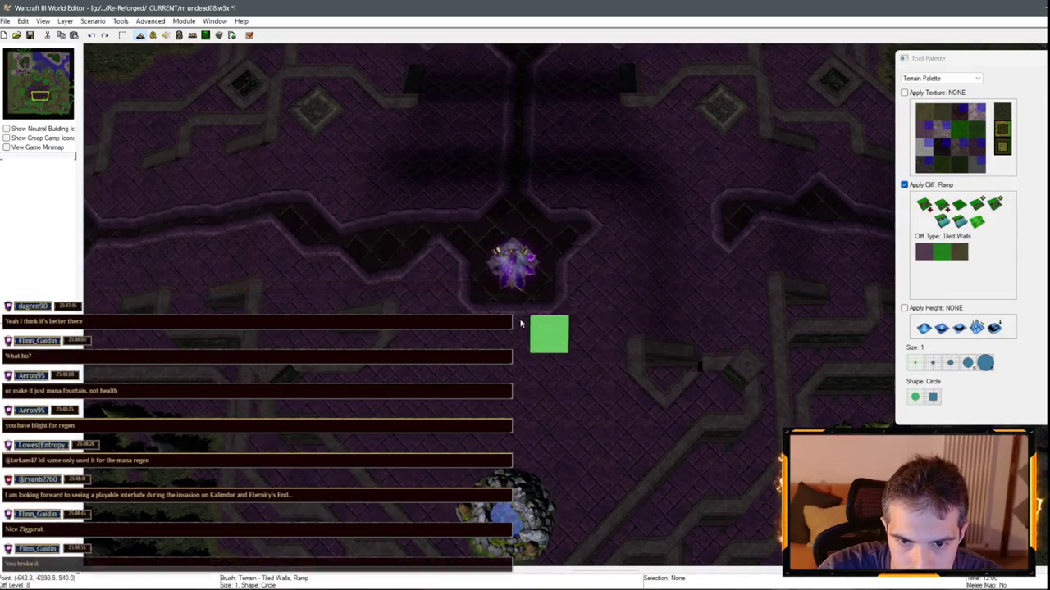
{"action": "scroll", "coordinate": [525, 323], "scroll_direction": "down", "scroll_amount": 1}
{"action": "left_click", "coordinate": [741, 375]}
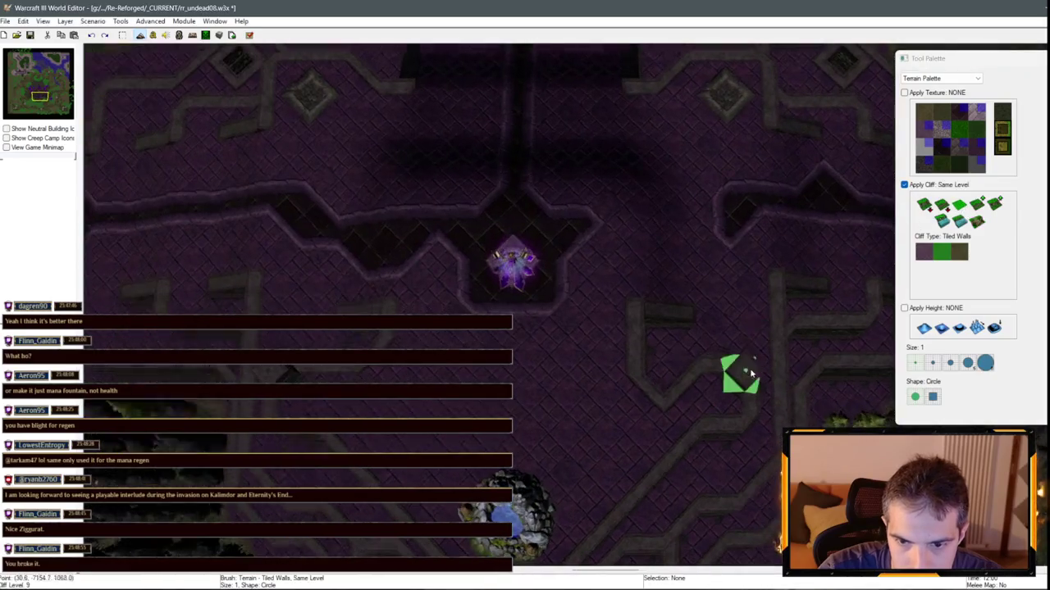
- Raise a tiled-wall strip right of the Lich's platform, then cancel the cliff brush
{"action": "left_click", "coordinate": [730, 381]}
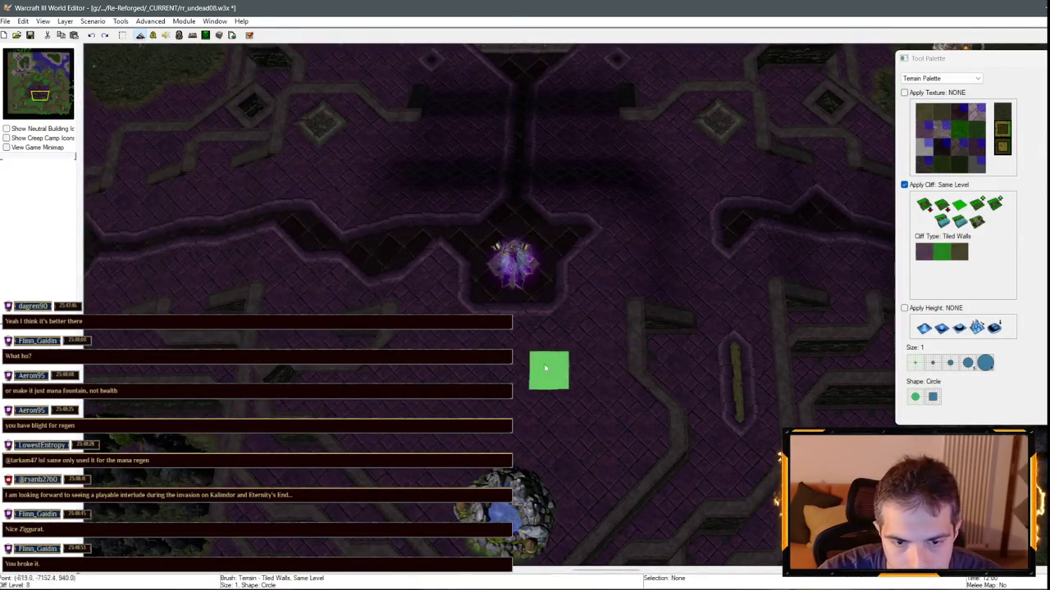
{"action": "key", "text": "Left"}
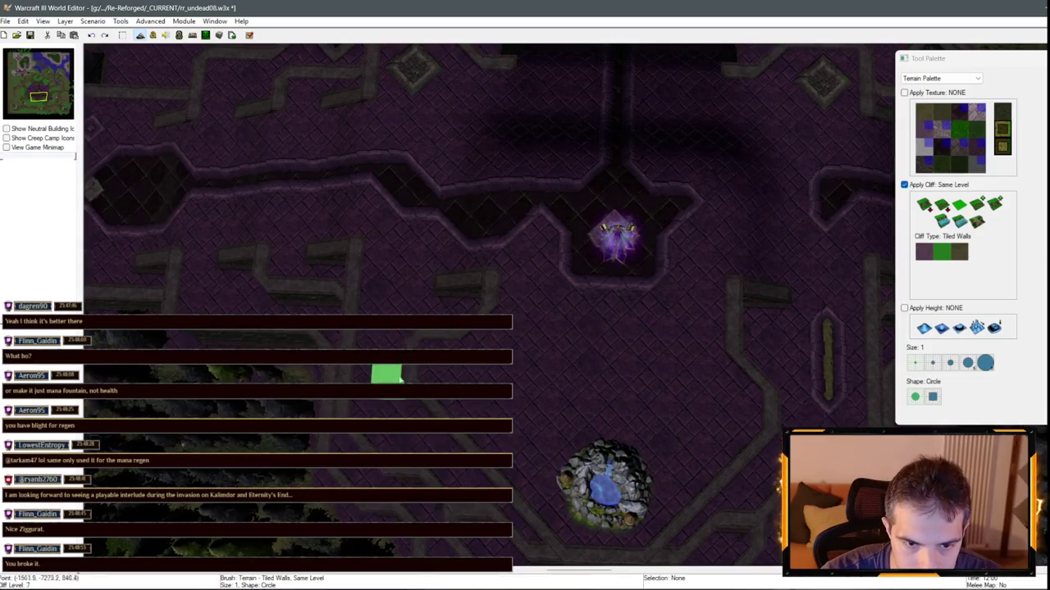
{"action": "key", "text": "Right"}
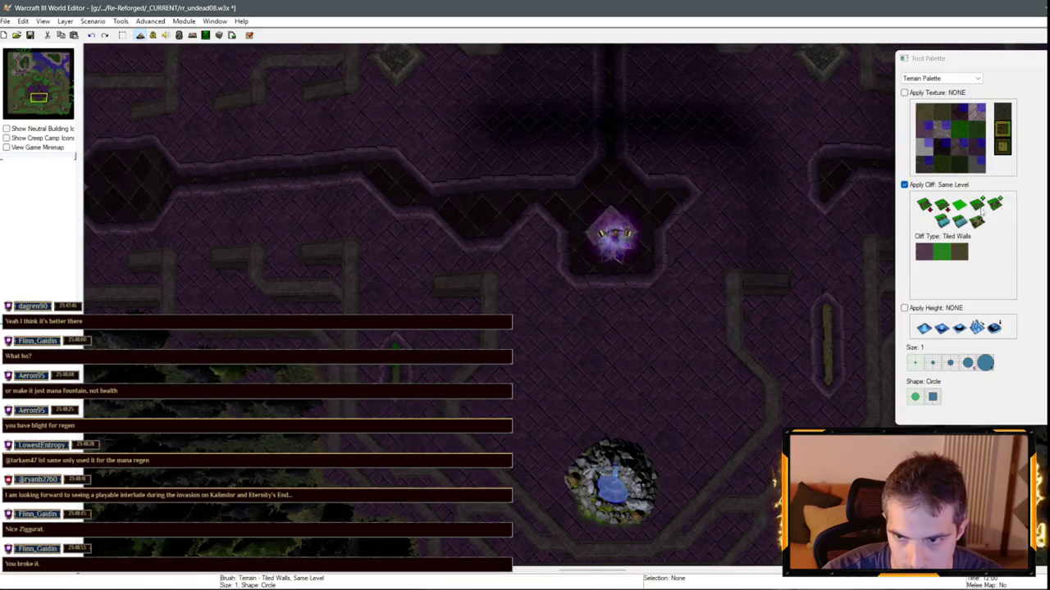
{"action": "left_click", "coordinate": [979, 217]}
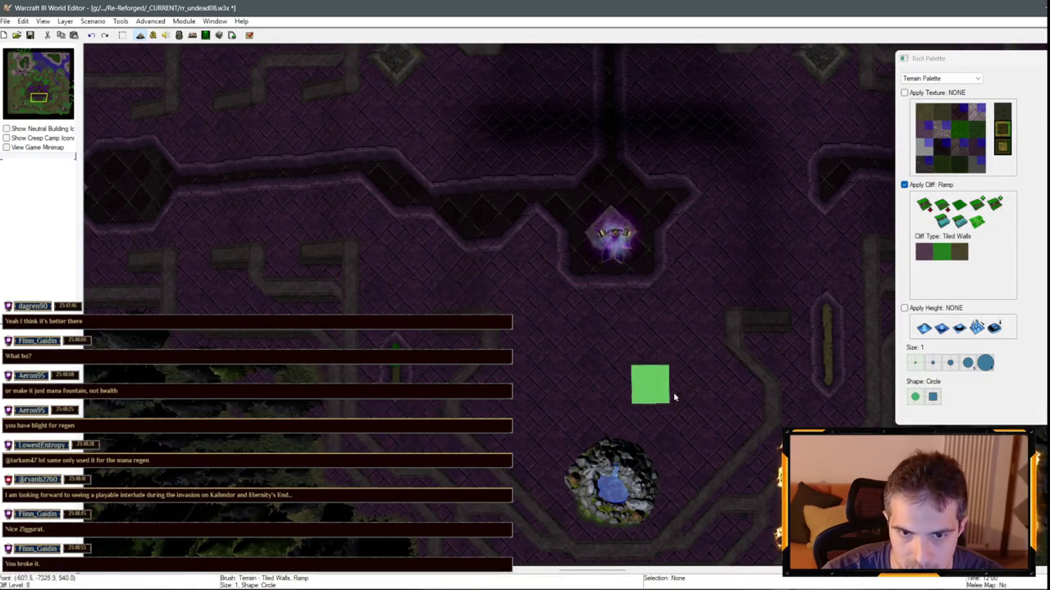
{"action": "key", "text": "Down"}
{"action": "key", "text": "Up"}
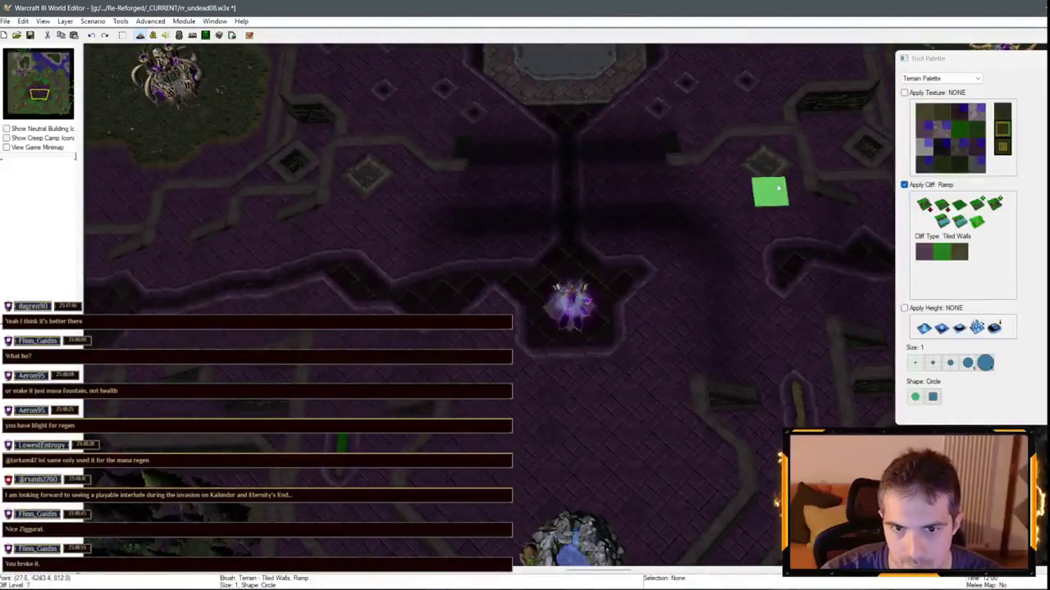
{"action": "right_click", "coordinate": [684, 175]}
{"action": "left_click", "coordinate": [941, 78]}
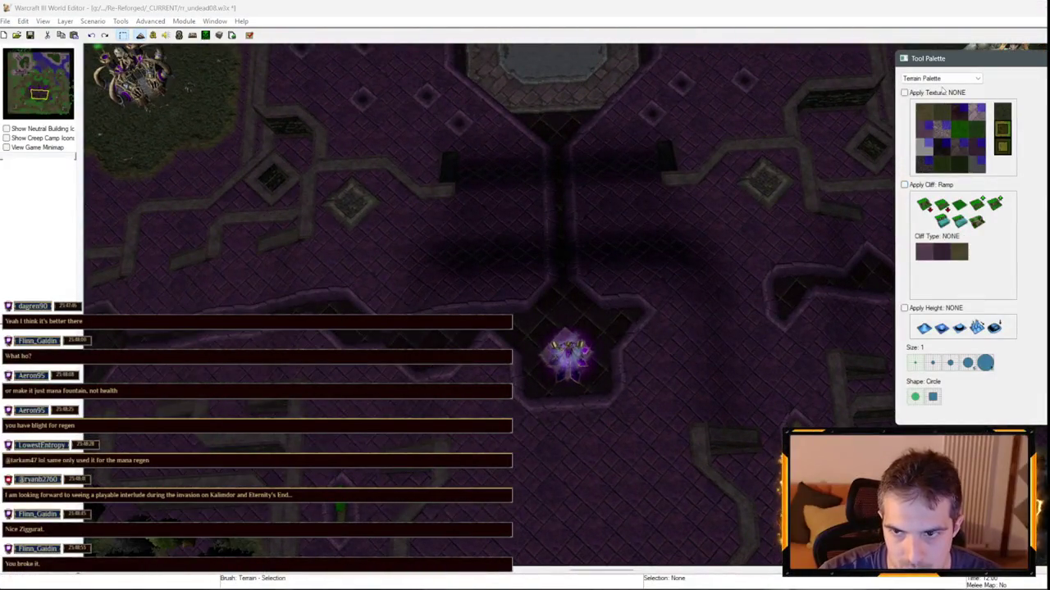
- Drag the Lich from the plaza centre to the southeast using the Unit Palette
{"action": "left_click", "coordinate": [922, 105]}
{"action": "mouse_move", "coordinate": [568, 354]}
{"action": "left_mouse_down"}
{"action": "mouse_move", "coordinate": [568, 310]}
{"action": "mouse_move", "coordinate": [705, 393]}
{"action": "left_mouse_up"}
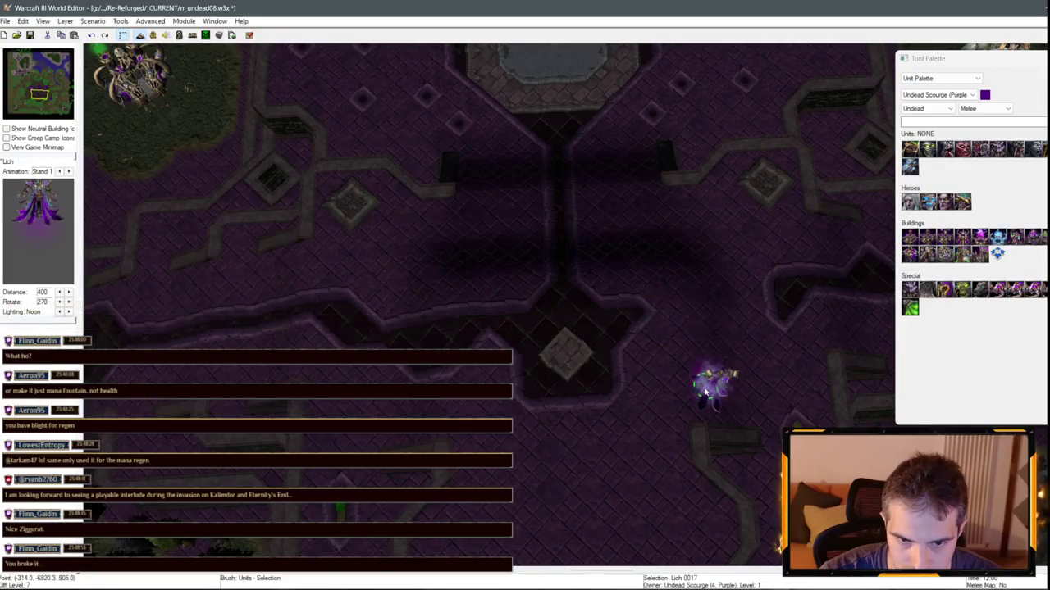
{"action": "left_click", "coordinate": [954, 79]}
{"action": "left_click", "coordinate": [943, 89]}
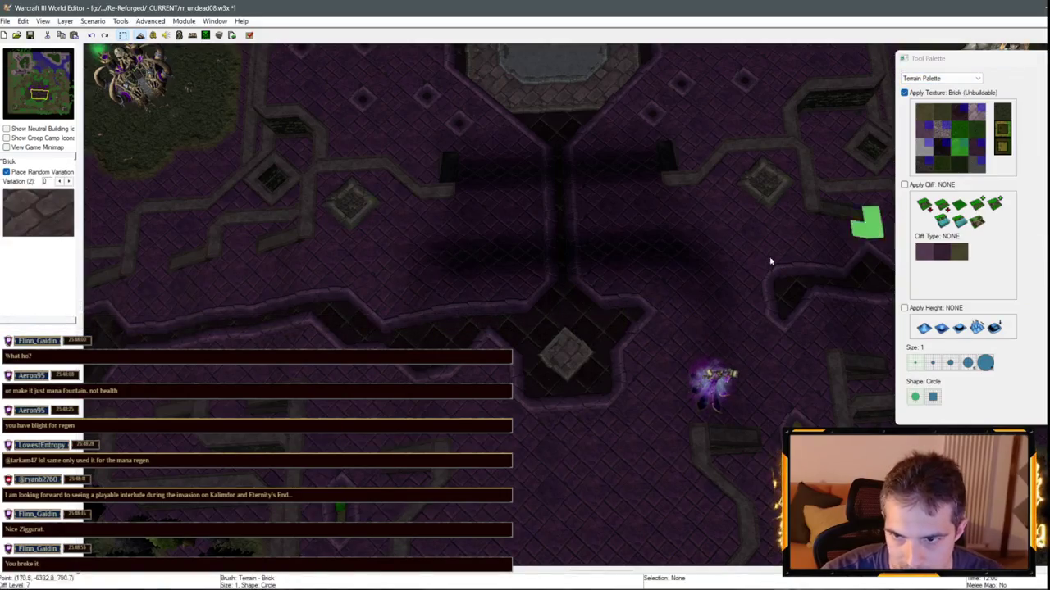
- Paint the plaza centre tile with Brick, then repaint it in Black Marble
{"action": "left_click", "coordinate": [560, 328]}
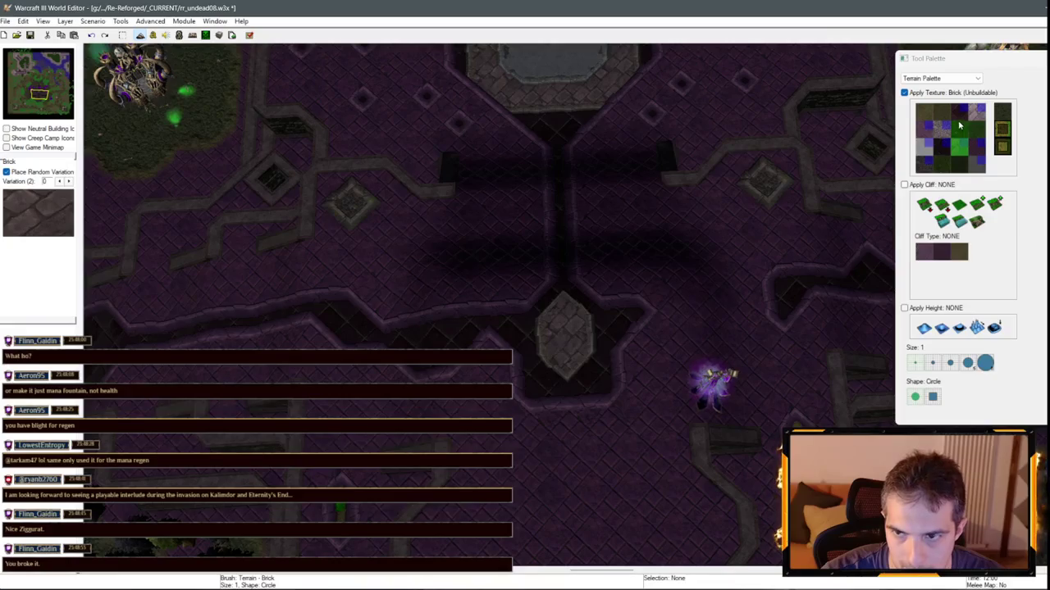
{"action": "left_click", "coordinate": [959, 127]}
{"action": "left_click", "coordinate": [563, 324]}
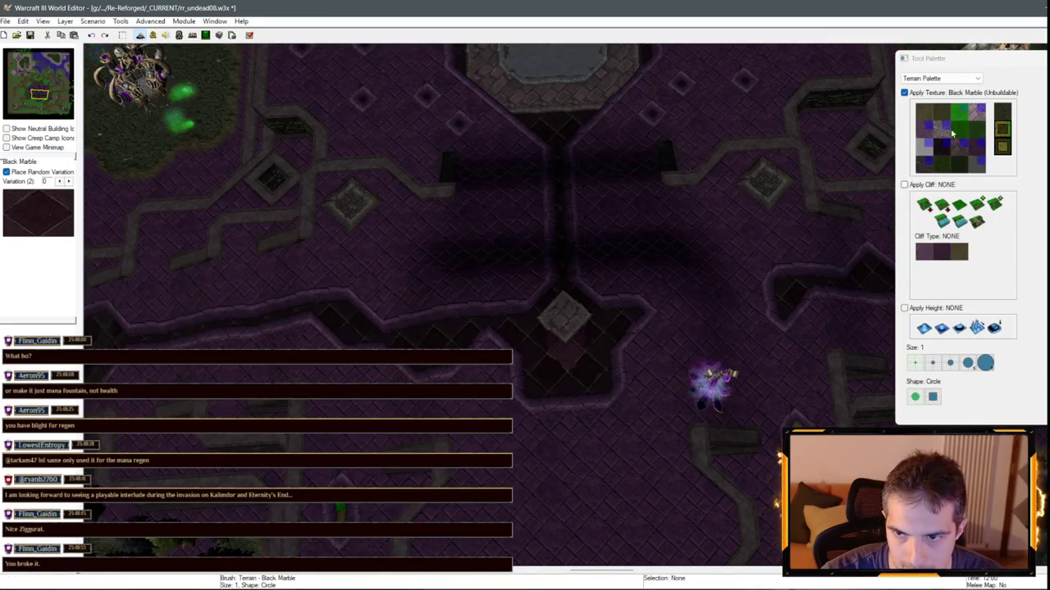
{"action": "left_click", "coordinate": [925, 128]}
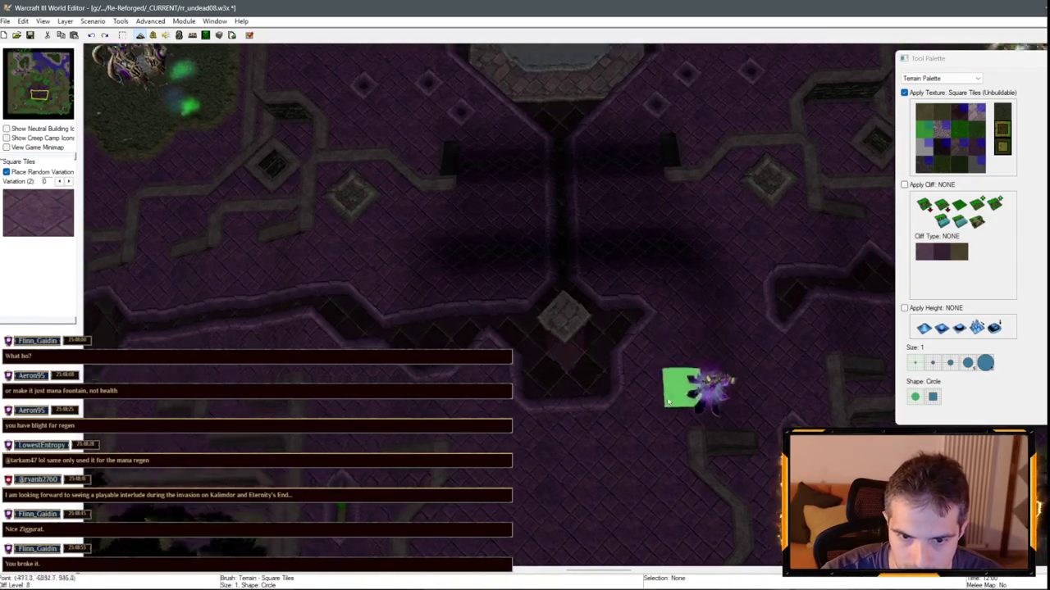
{"action": "scroll", "coordinate": [668, 401], "scroll_direction": "up", "scroll_amount": 1}
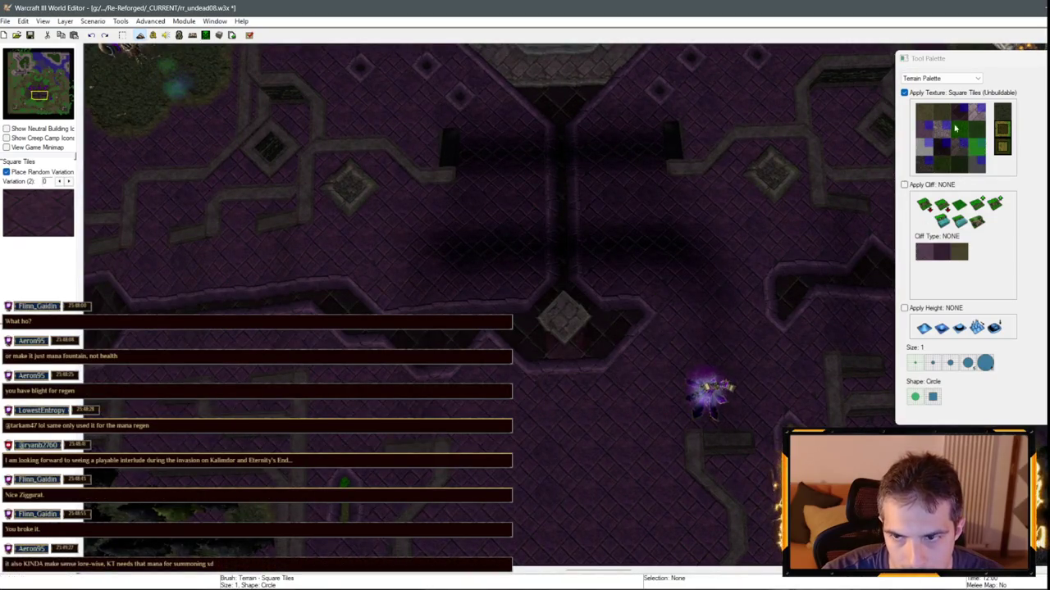
{"action": "left_click", "coordinate": [943, 148]}
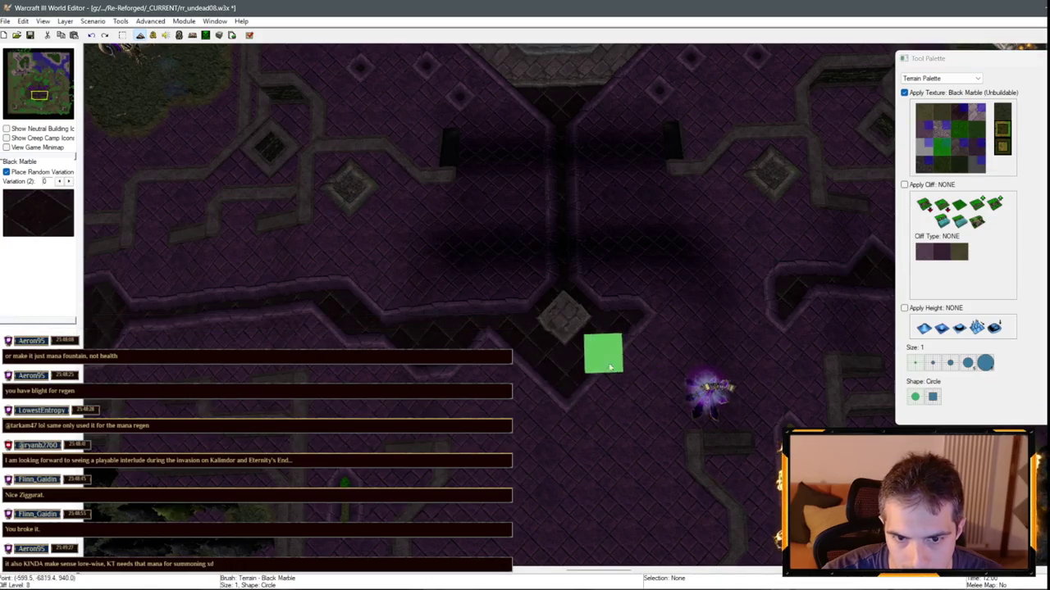
{"action": "scroll", "coordinate": [846, 184], "scroll_direction": "down", "scroll_amount": 3}
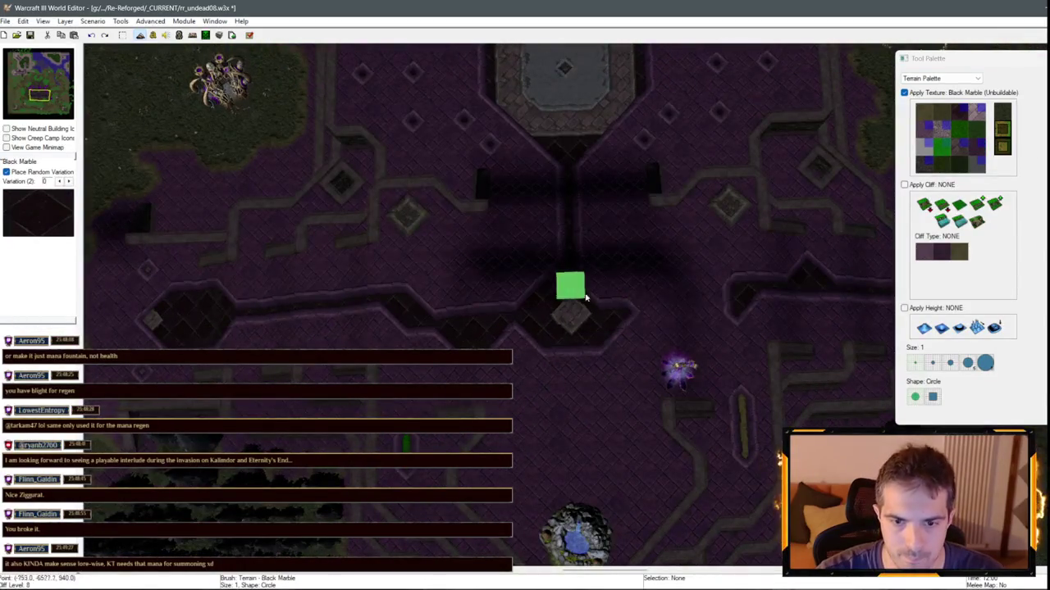
{"action": "scroll", "coordinate": [722, 328], "scroll_direction": "down", "scroll_amount": 2}
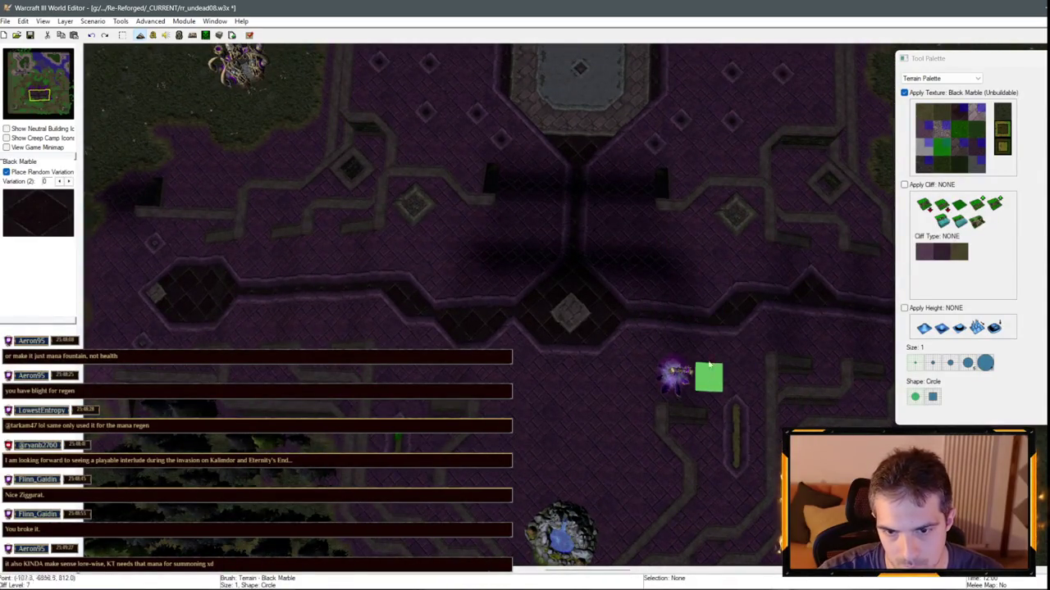
{"action": "scroll", "coordinate": [758, 401], "scroll_direction": "down", "scroll_amount": 1}
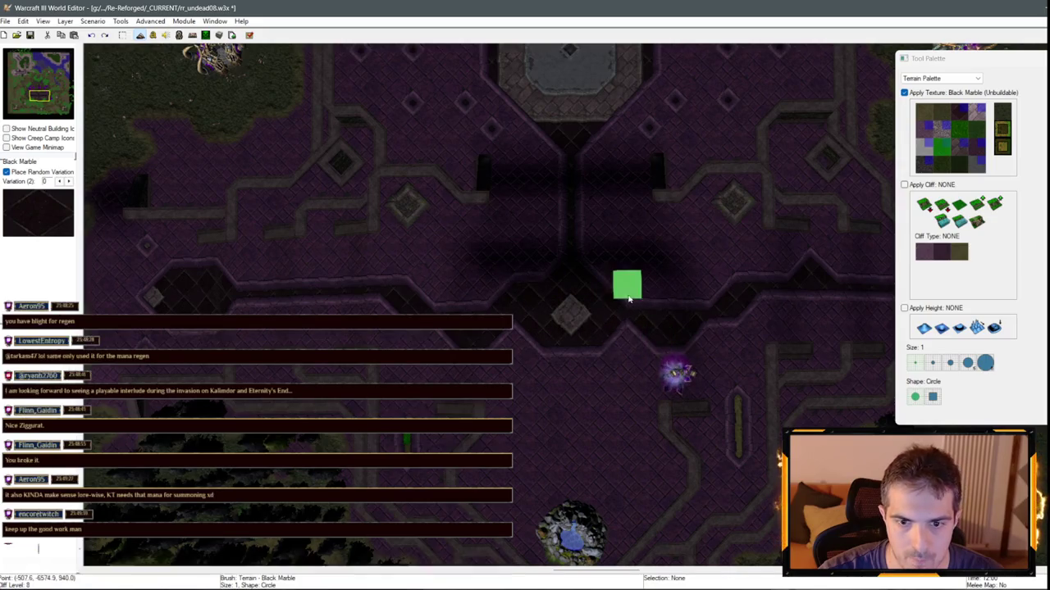
{"action": "scroll", "coordinate": [707, 311], "scroll_direction": "down", "scroll_amount": 1}
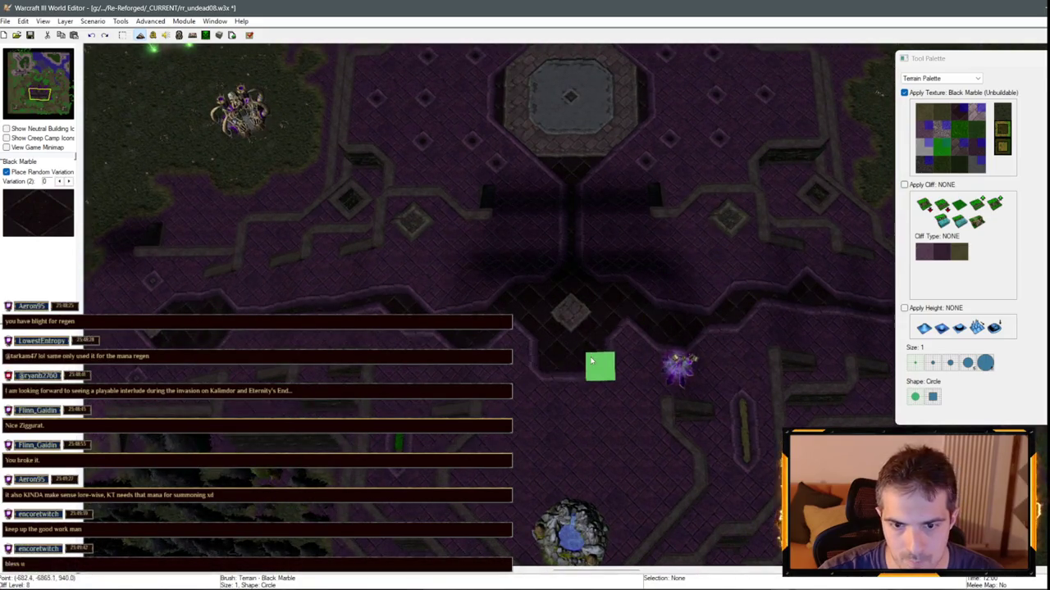
{"action": "scroll", "coordinate": [686, 357], "scroll_direction": "up", "scroll_amount": 1}
- Move the Lich back onto the centre of the plaza
{"action": "key", "text": "u"}
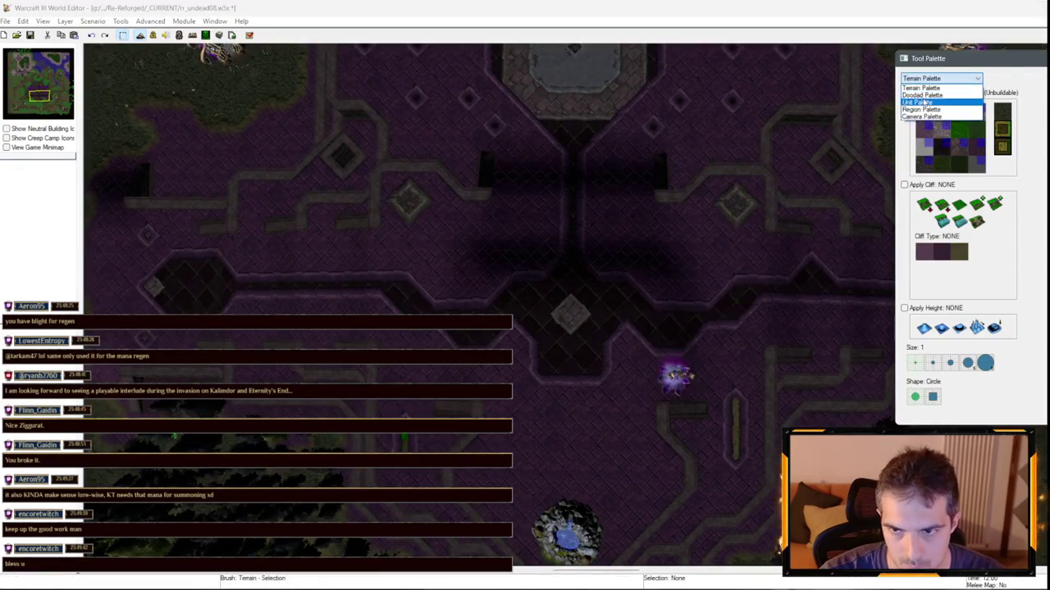
{"action": "left_click_drag", "start_coordinate": [675, 375], "coordinate": [572, 313]}
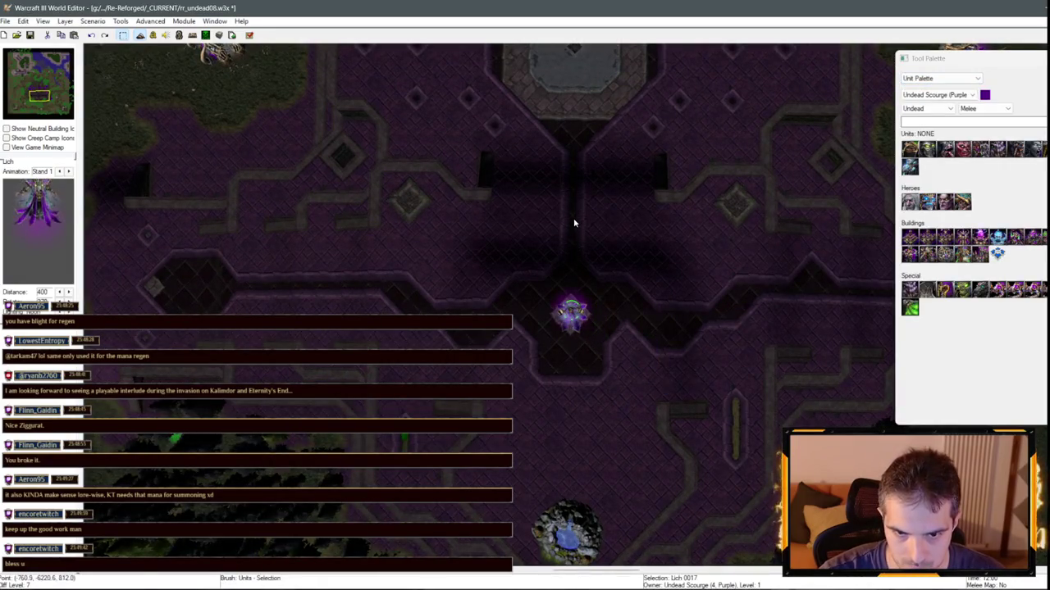
{"action": "scroll", "coordinate": [574, 223], "scroll_direction": "down", "scroll_amount": 3}
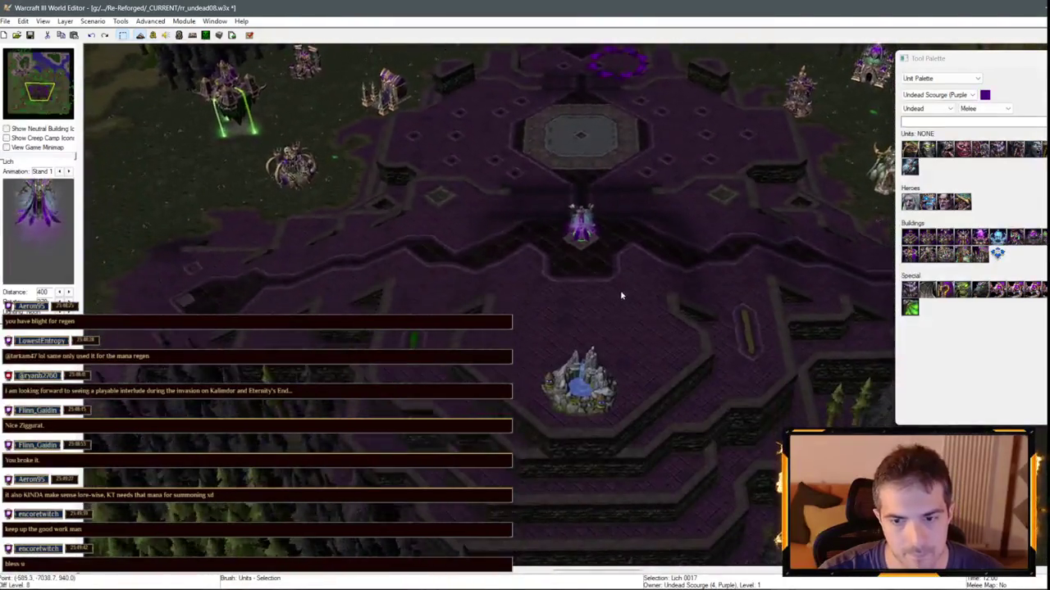
{"action": "scroll", "coordinate": [621, 296], "scroll_direction": "up", "scroll_amount": 3}
- Return to the Terrain Palette and paint a strip of Black Marble along the path
{"action": "left_click", "coordinate": [940, 78]}
{"action": "left_click", "coordinate": [927, 87]}
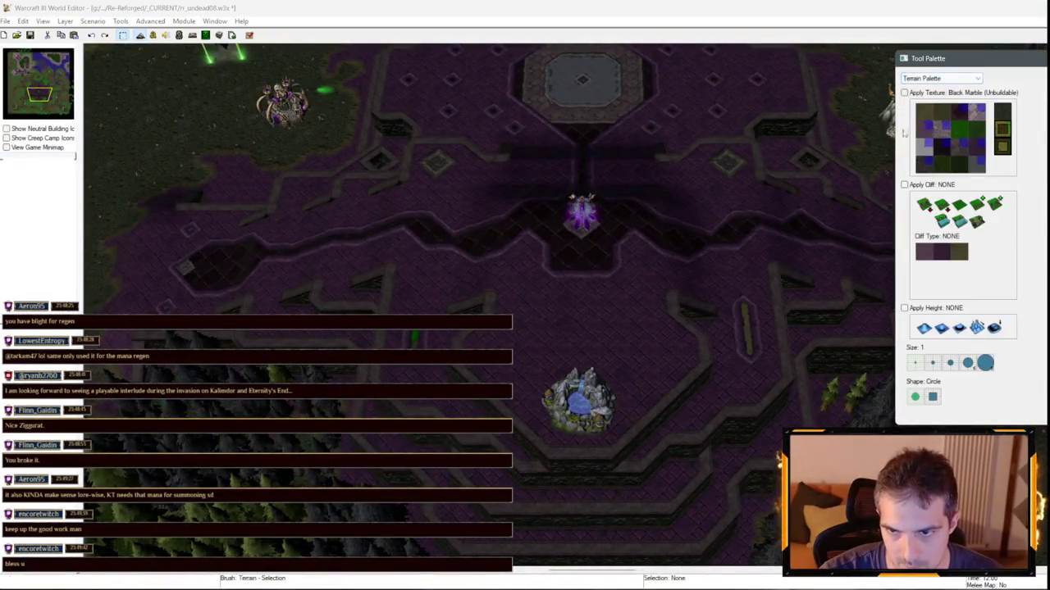
{"action": "scroll", "coordinate": [660, 332], "scroll_direction": "up", "scroll_amount": 2}
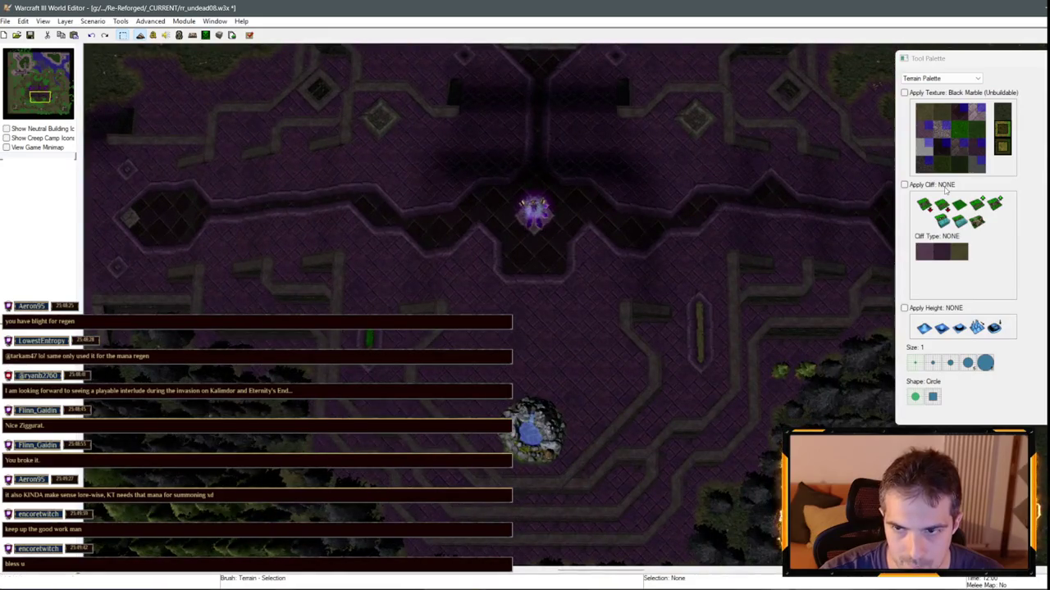
{"action": "left_click", "coordinate": [953, 153]}
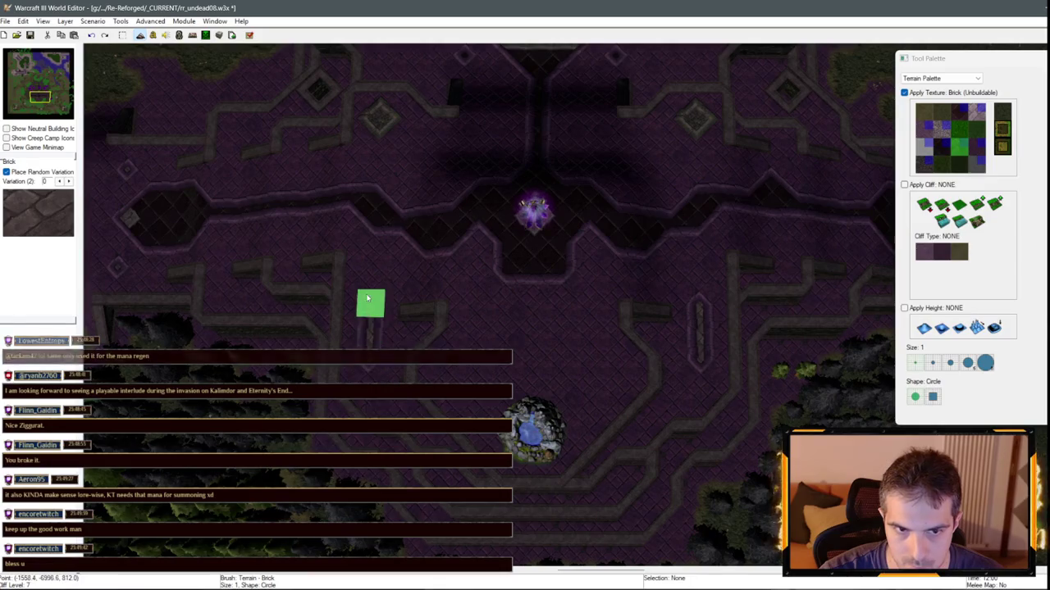
{"action": "scroll", "coordinate": [561, 324], "scroll_direction": "up", "scroll_amount": 2}
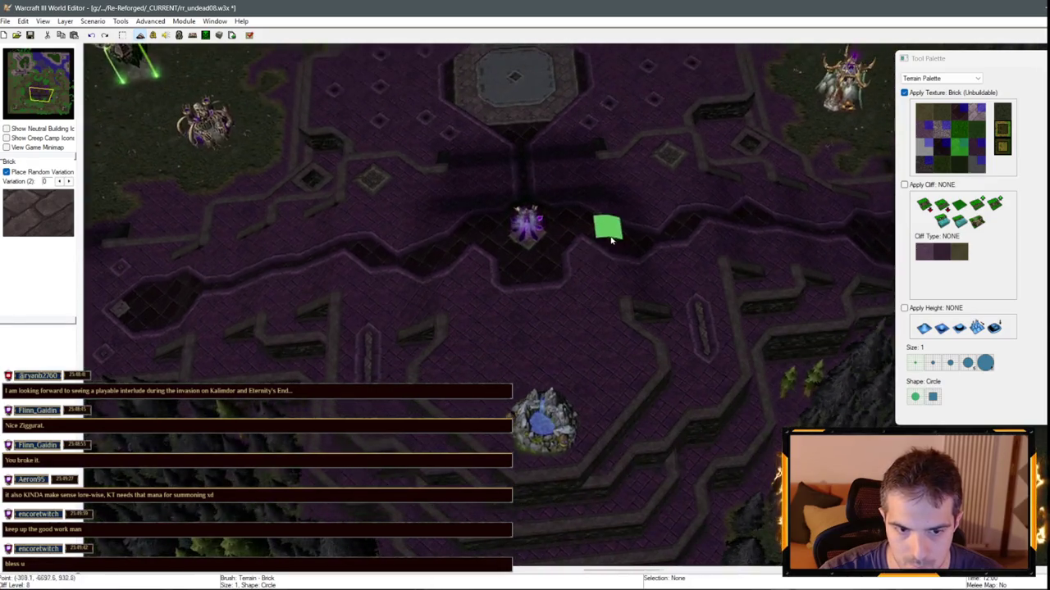
{"action": "left_click", "coordinate": [924, 165]}
{"action": "scroll", "coordinate": [689, 316], "scroll_direction": "down", "scroll_amount": 2}
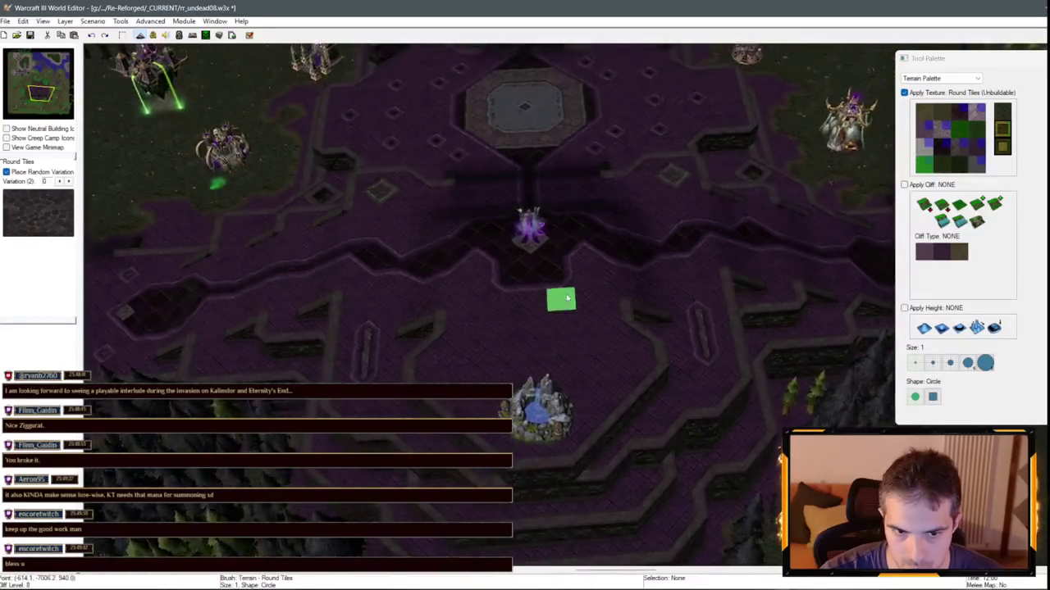
{"action": "scroll", "coordinate": [566, 299], "scroll_direction": "down", "scroll_amount": 2}
{"action": "left_click", "coordinate": [939, 146]}
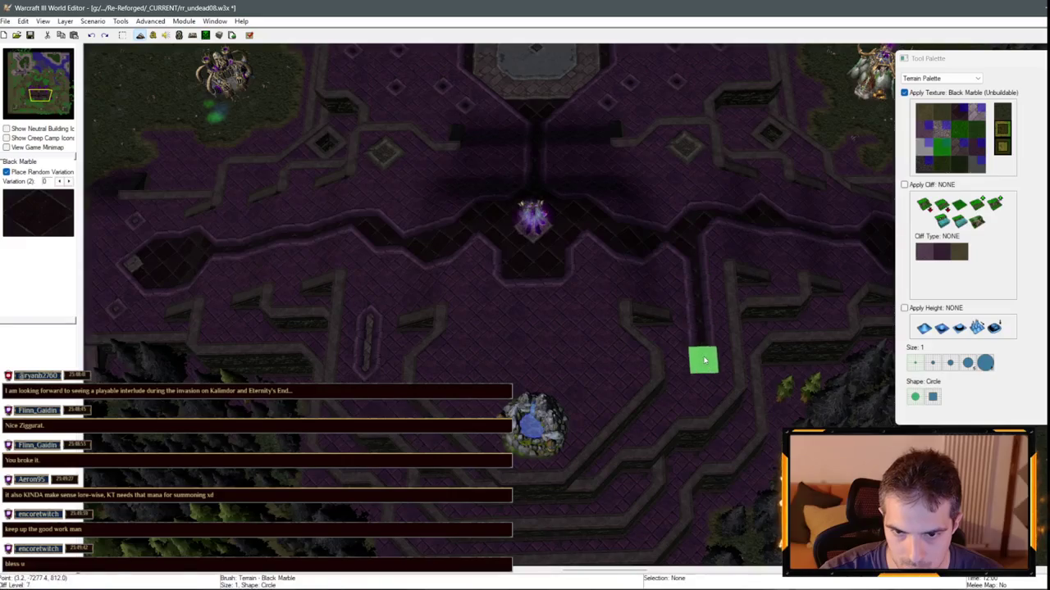
{"action": "left_click_drag", "start_coordinate": [372, 359], "coordinate": [373, 270]}
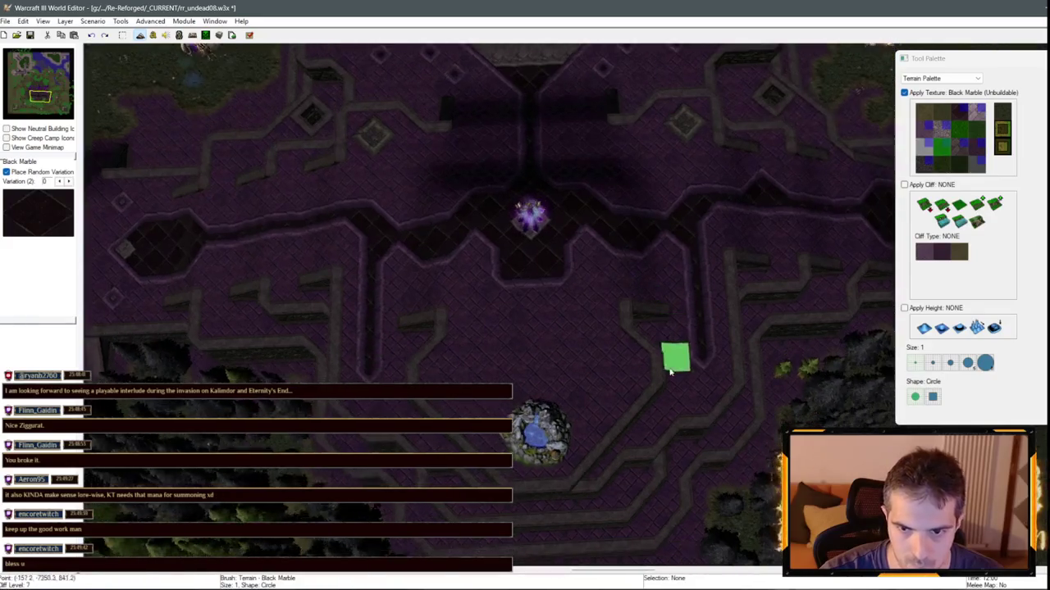
- Paint Brick strips over the marble row and along the paths beside the central platform
{"action": "left_click", "coordinate": [959, 146]}
{"action": "mouse_move", "coordinate": [656, 267]}
{"action": "left_mouse_down"}
{"action": "mouse_move", "coordinate": [640, 270]}
{"action": "mouse_move", "coordinate": [583, 241]}
{"action": "mouse_move", "coordinate": [425, 261]}
{"action": "mouse_move", "coordinate": [399, 231]}
{"action": "left_mouse_up"}
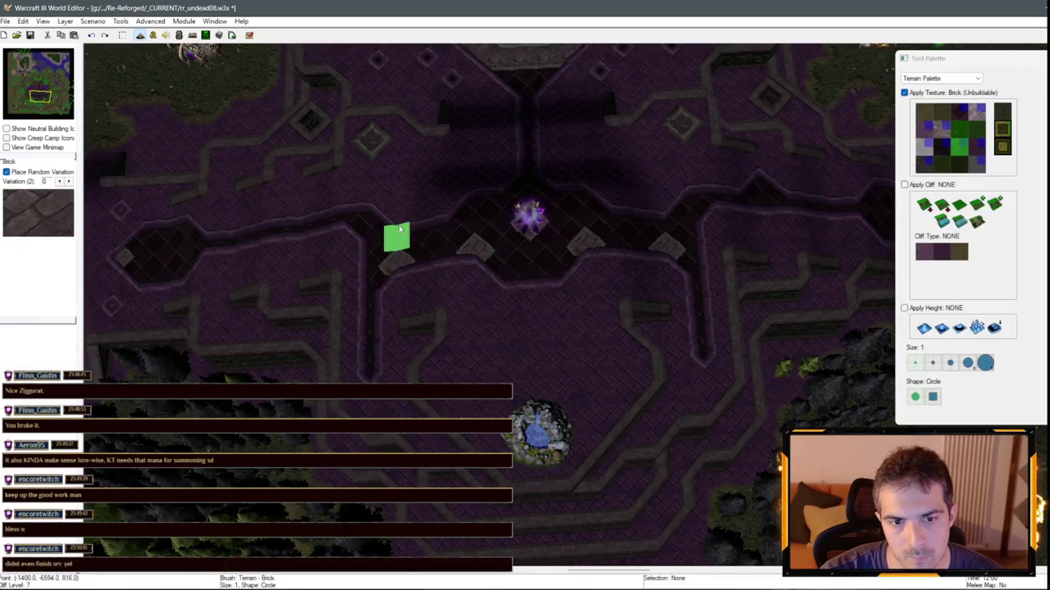
{"action": "scroll", "coordinate": [614, 269], "scroll_direction": "down", "scroll_amount": 1}
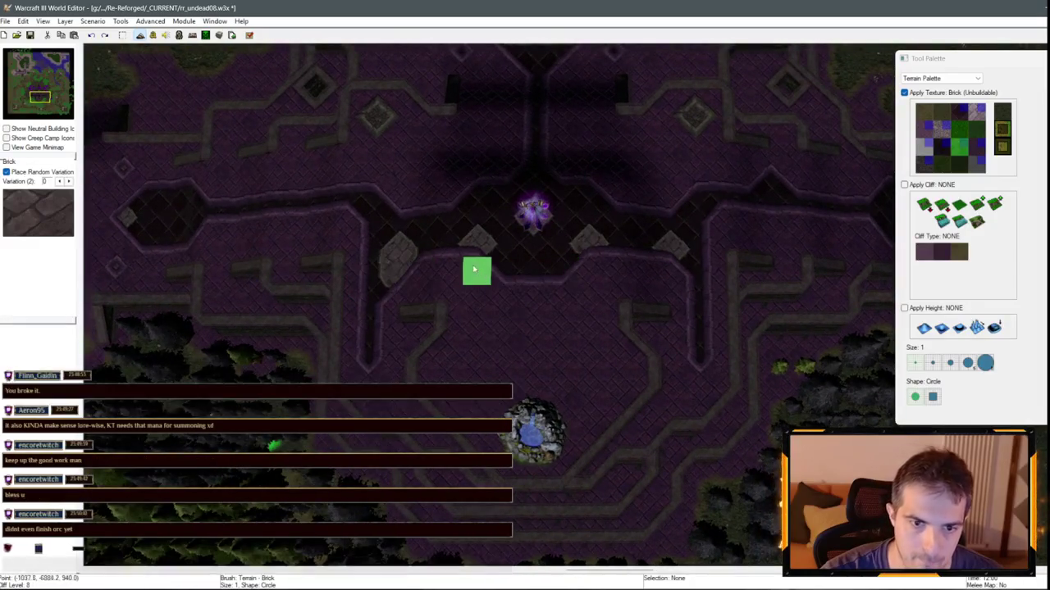
{"action": "left_click_drag", "start_coordinate": [396, 330], "coordinate": [368, 271]}
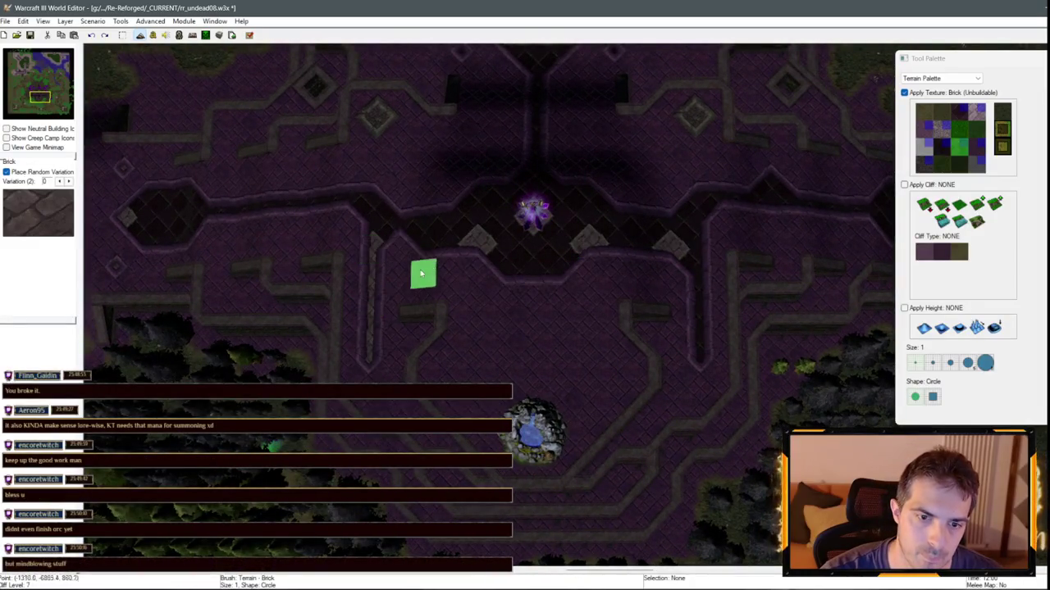
{"action": "left_click_drag", "start_coordinate": [697, 361], "coordinate": [687, 261]}
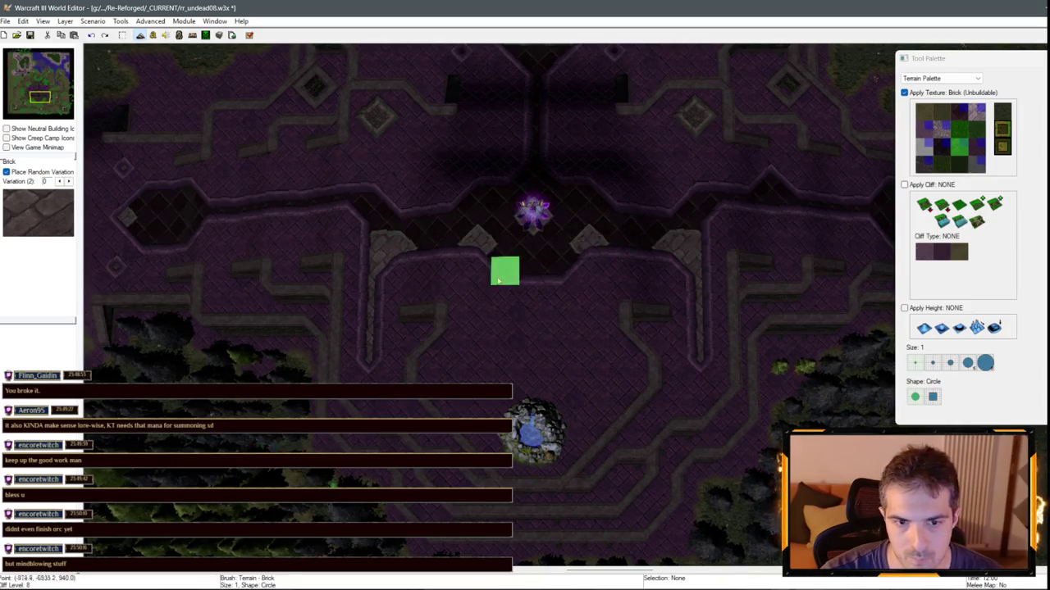
{"action": "left_click", "coordinate": [444, 255]}
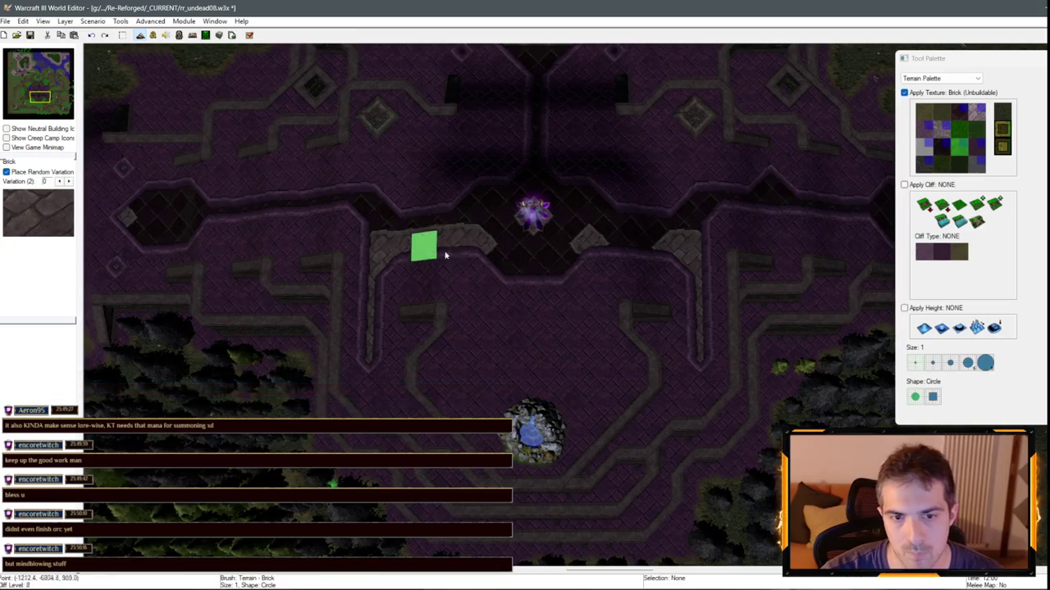
{"action": "mouse_move", "coordinate": [605, 257]}
{"action": "left_mouse_down"}
{"action": "mouse_move", "coordinate": [633, 257]}
{"action": "mouse_move", "coordinate": [551, 279]}
{"action": "mouse_move", "coordinate": [496, 274]}
{"action": "left_mouse_up"}
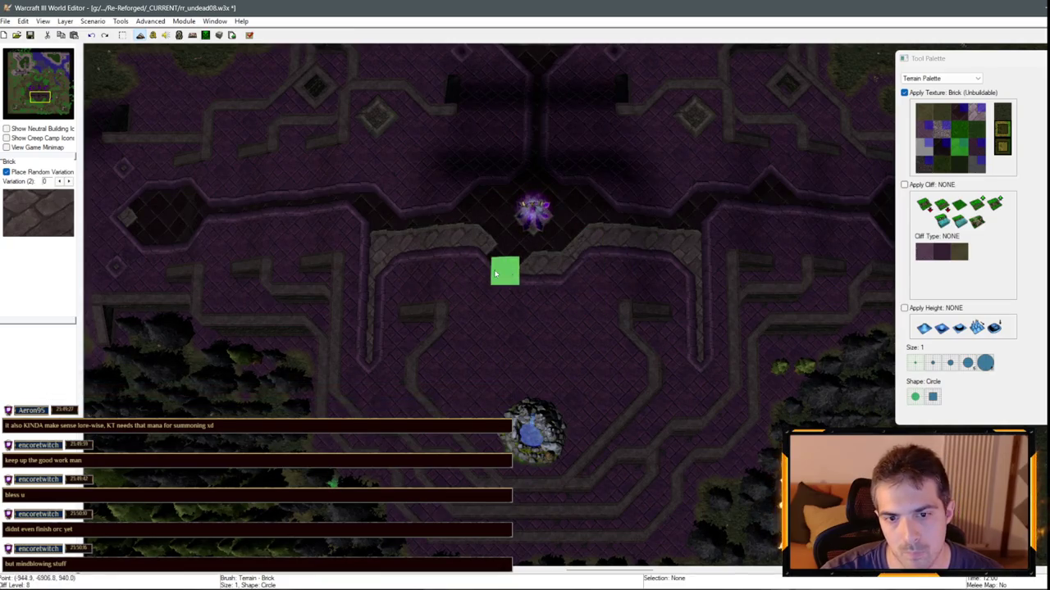
- Zoom over the repaved walkways and drop the terrain brush
{"action": "scroll", "coordinate": [639, 156], "scroll_direction": "down", "scroll_amount": 2}
{"action": "scroll", "coordinate": [512, 212], "scroll_direction": "up", "scroll_amount": 2}
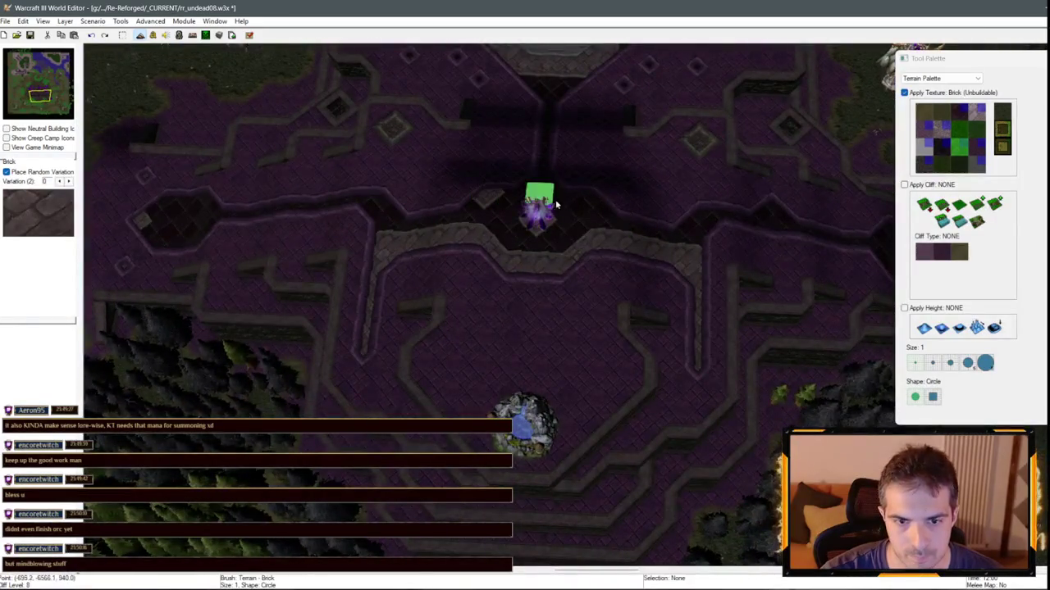
{"action": "scroll", "coordinate": [598, 207], "scroll_direction": "down", "scroll_amount": 2}
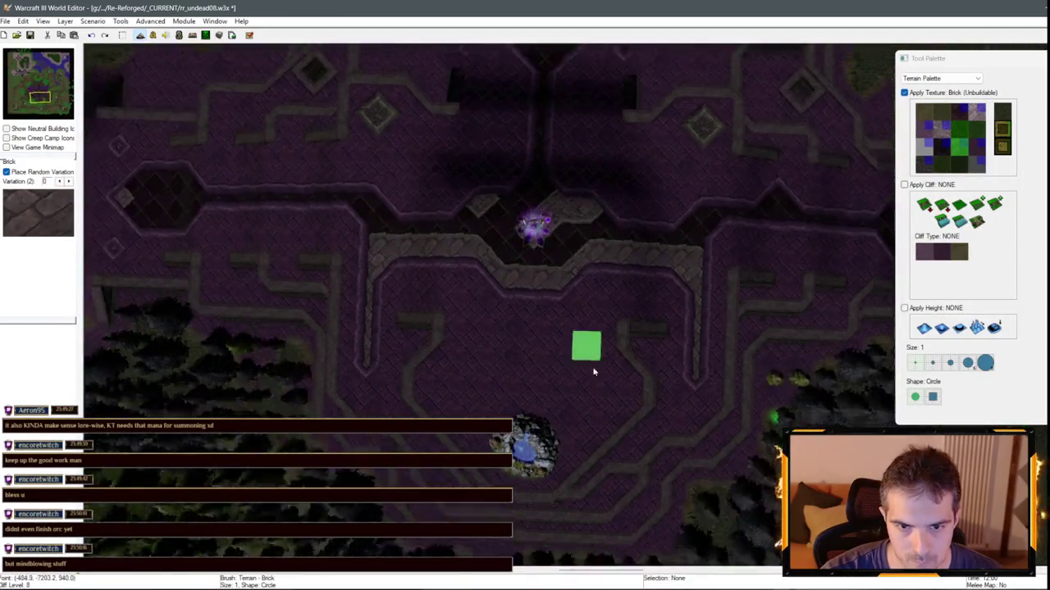
{"action": "scroll", "coordinate": [504, 216], "scroll_direction": "up", "scroll_amount": 2}
{"action": "scroll", "coordinate": [648, 338], "scroll_direction": "down", "scroll_amount": 1}
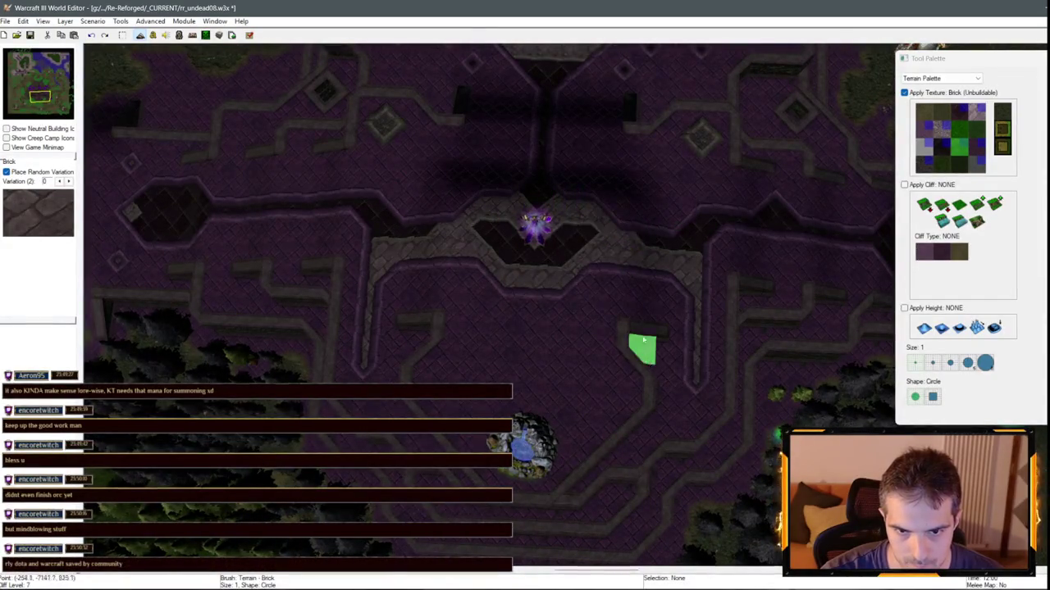
{"action": "scroll", "coordinate": [643, 350], "scroll_direction": "up", "scroll_amount": 4}
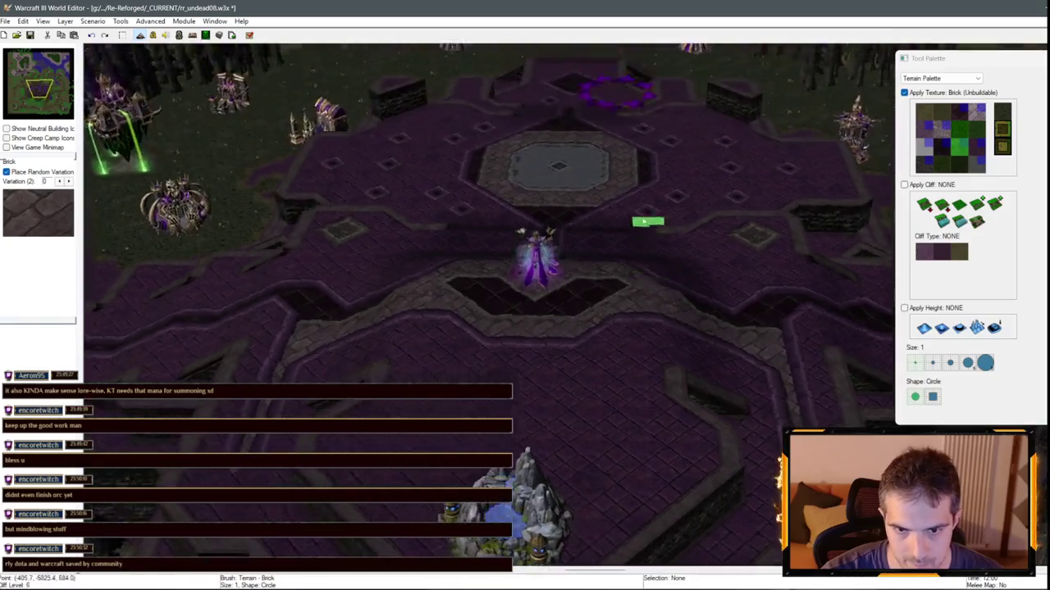
{"action": "scroll", "coordinate": [647, 225], "scroll_direction": "down", "scroll_amount": 3}
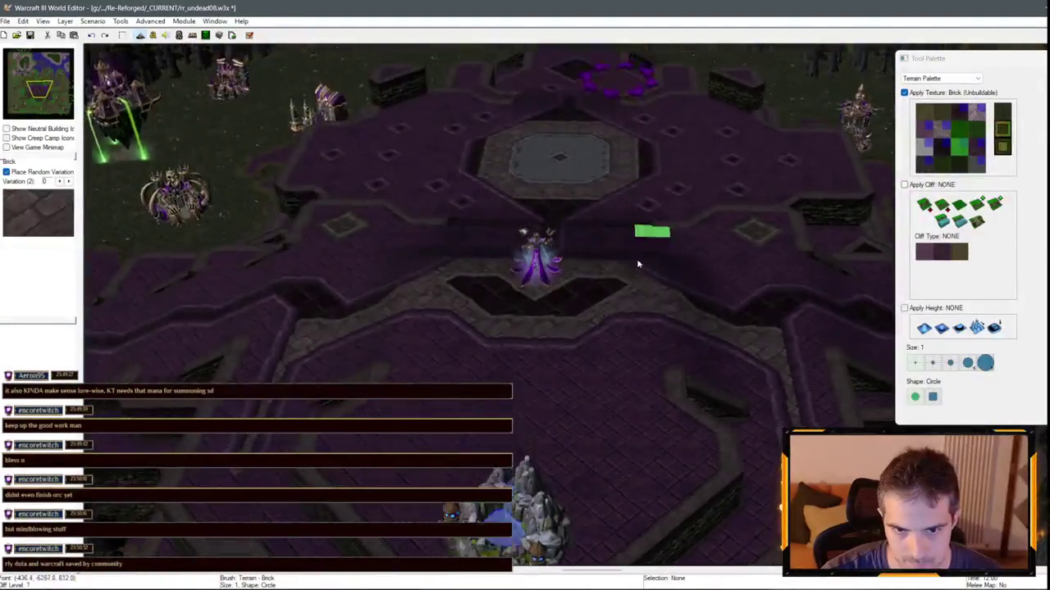
{"action": "right_click", "coordinate": [675, 253]}
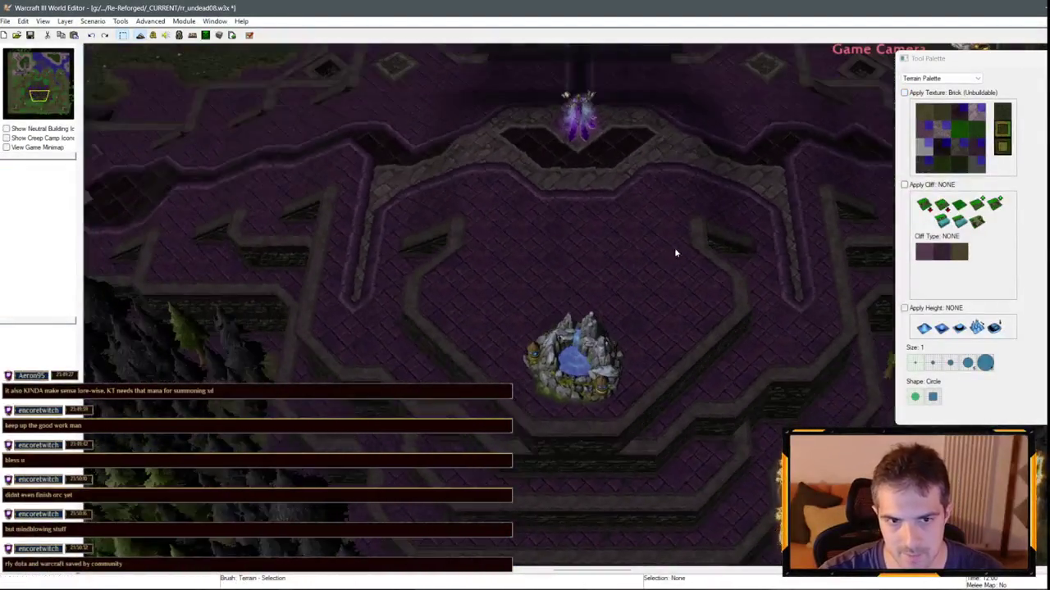
{"action": "scroll", "coordinate": [676, 253], "scroll_direction": "up", "scroll_amount": 5}
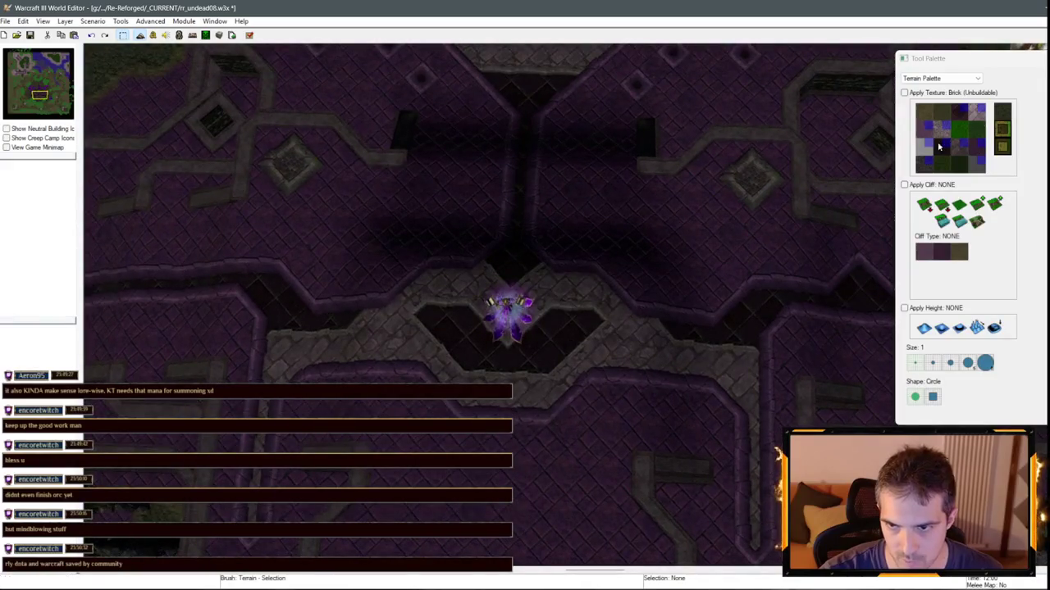
- Pan east across the map and pick the Square Tiles texture
{"action": "left_click", "coordinate": [939, 146]}
{"action": "scroll", "coordinate": [361, 284], "scroll_direction": "down", "scroll_amount": 1}
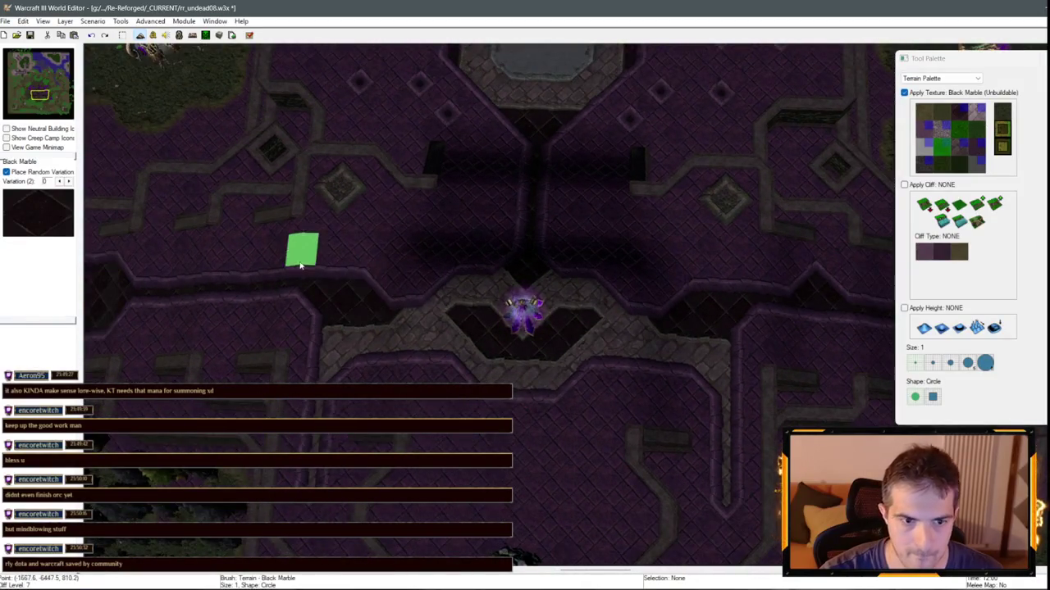
{"action": "key", "text": "Left"}
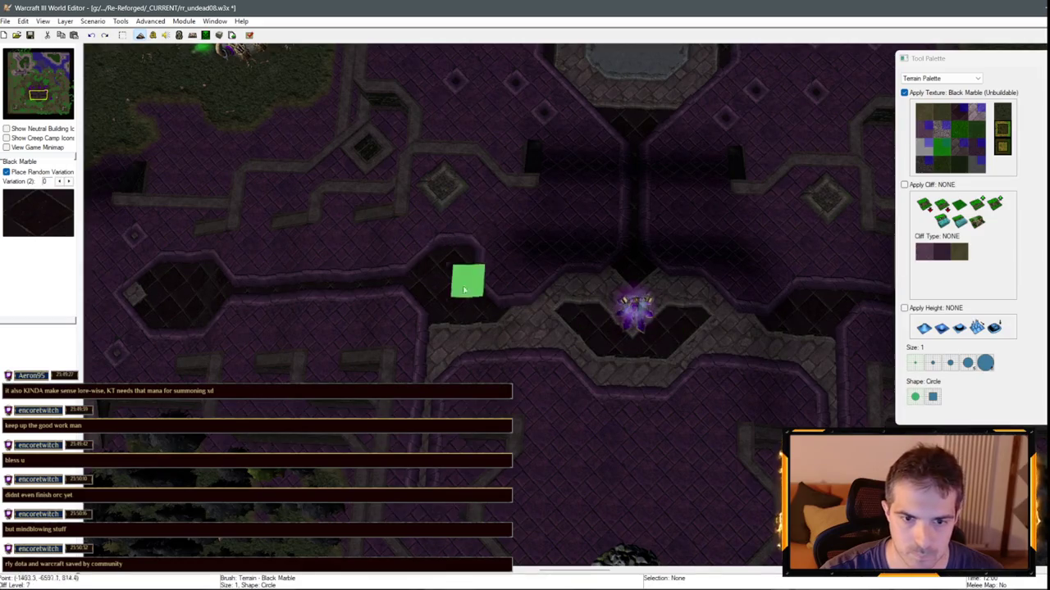
{"action": "key", "text": "Right"}
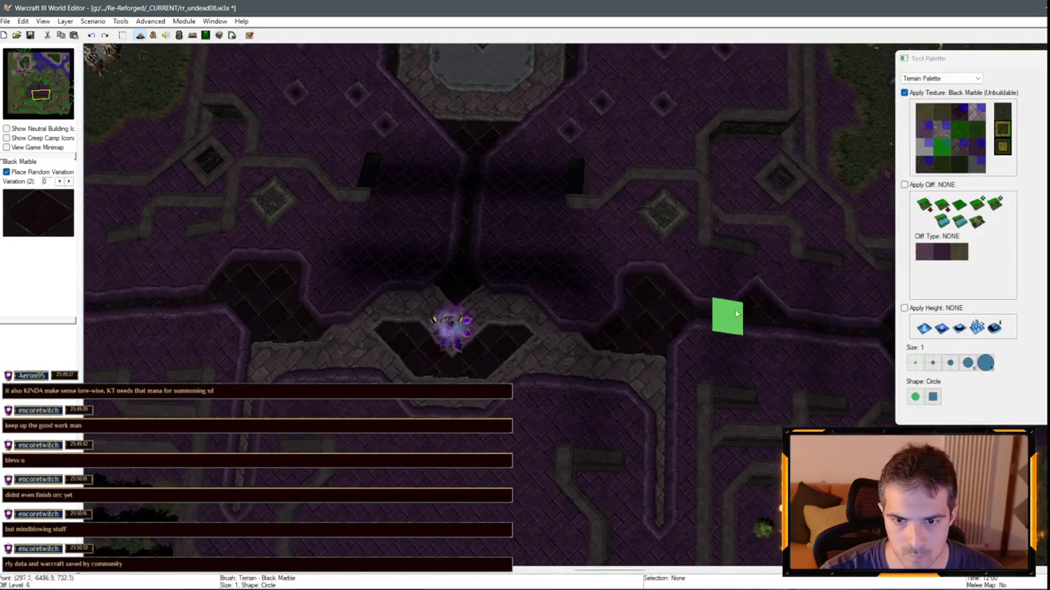
{"action": "scroll", "coordinate": [737, 313], "scroll_direction": "down", "scroll_amount": 2}
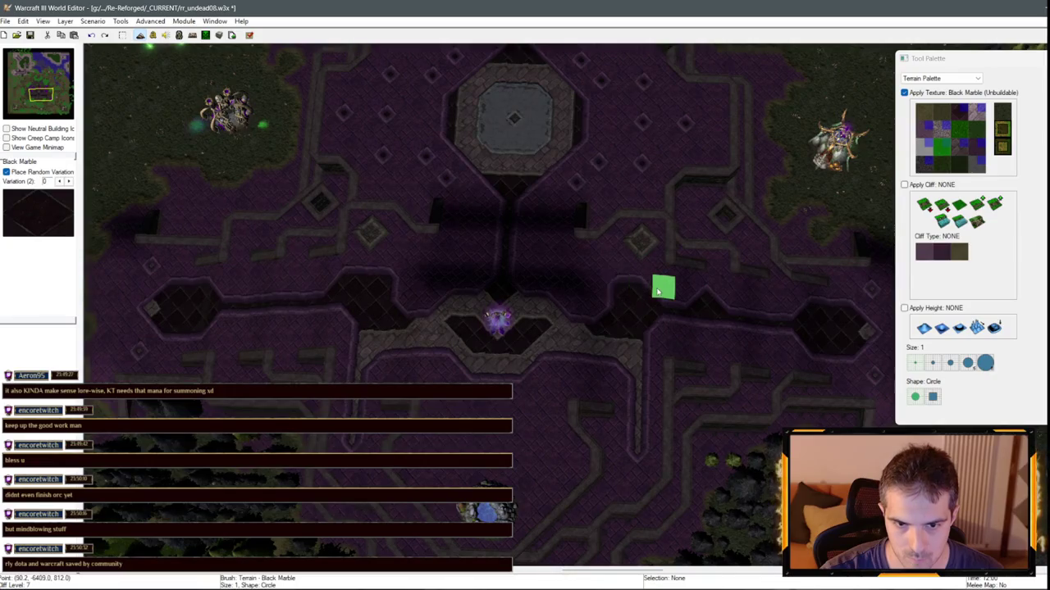
{"action": "scroll", "coordinate": [656, 379], "scroll_direction": "up", "scroll_amount": 1}
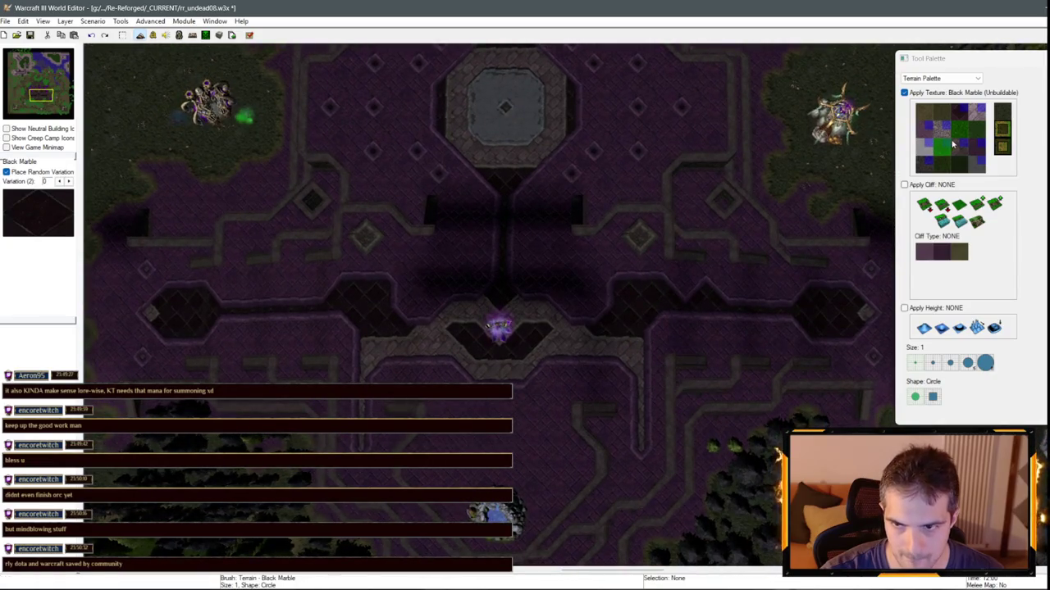
{"action": "left_click", "coordinate": [976, 156]}
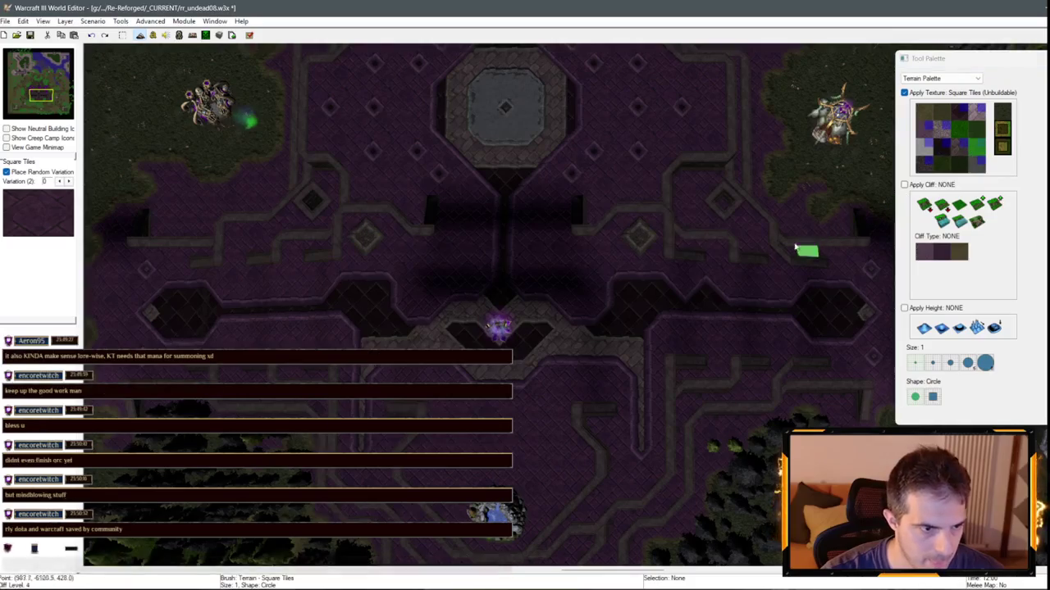
{"action": "scroll", "coordinate": [581, 330], "scroll_direction": "up", "scroll_amount": 3}
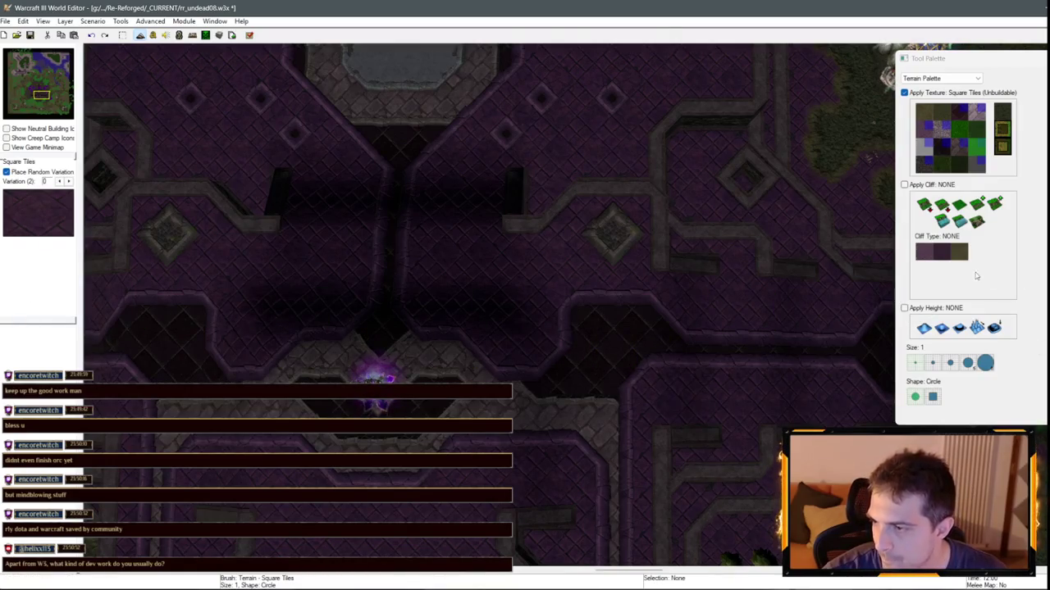
- Make the brush raise cliffs one level with Tiled Walls
{"action": "key", "text": "Left"}
{"action": "key", "text": "Down"}
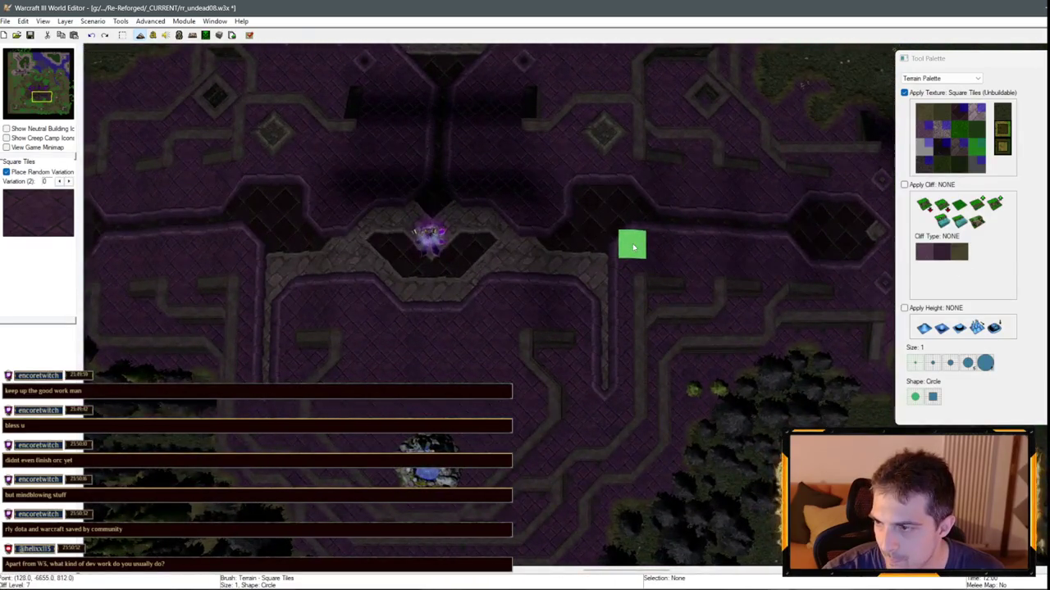
{"action": "key", "text": "Up"}
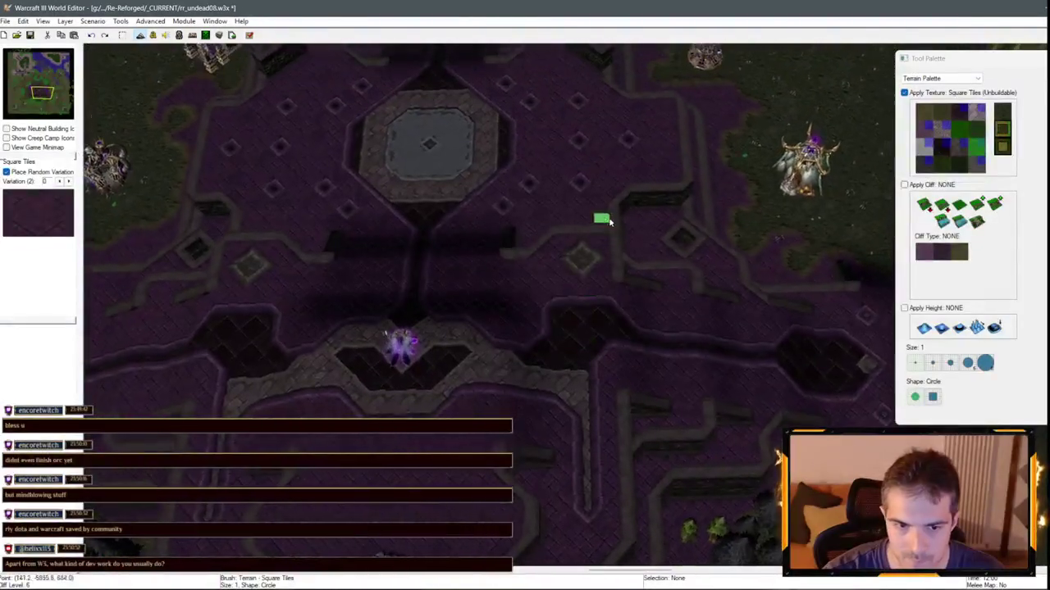
{"action": "key", "text": "Down"}
{"action": "key", "text": "Left"}
{"action": "left_click", "coordinate": [924, 251]}
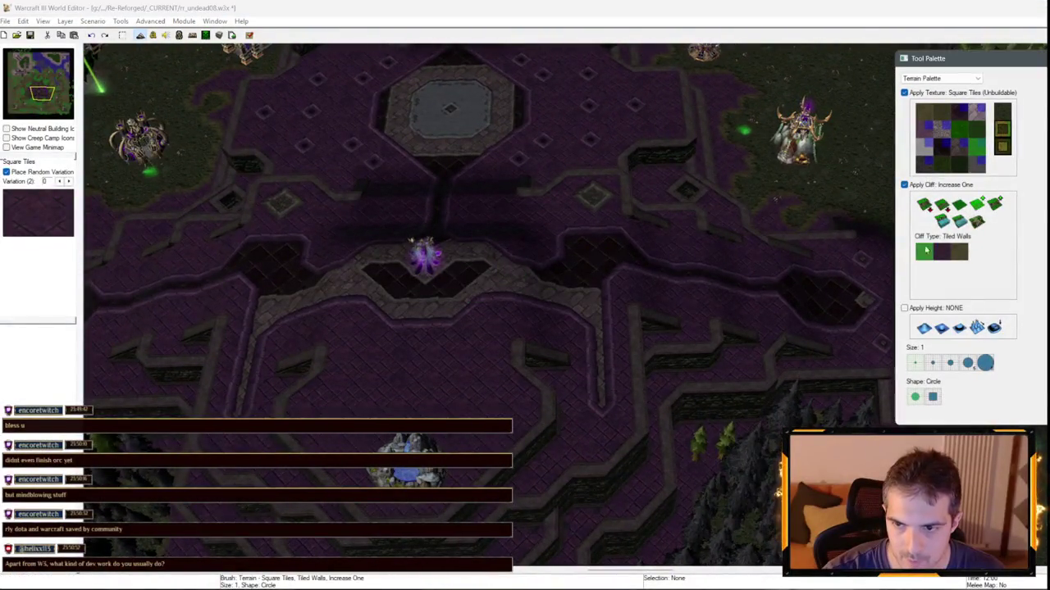
- Pan across the base and drop the terrain brush
{"action": "key", "text": "Down"}
{"action": "key", "text": "Left"}
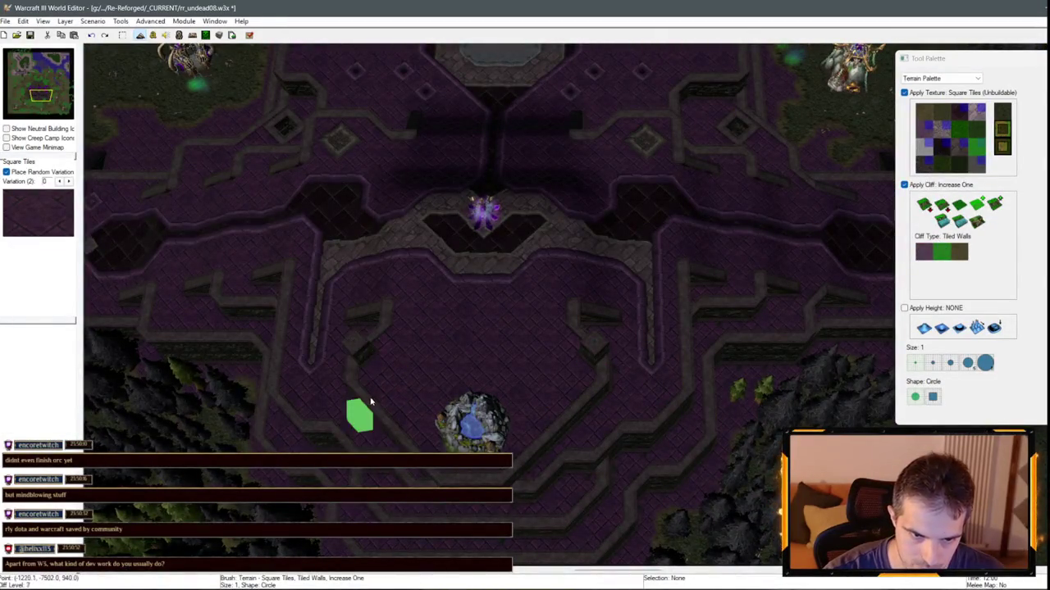
{"action": "scroll", "coordinate": [713, 370], "scroll_direction": "down", "scroll_amount": 3}
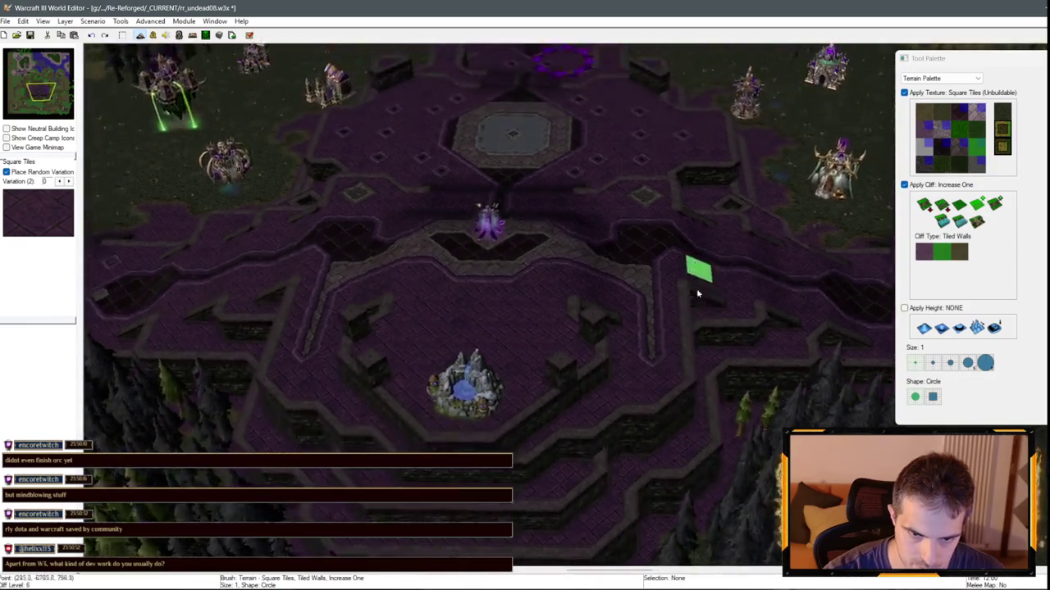
{"action": "scroll", "coordinate": [696, 271], "scroll_direction": "up", "scroll_amount": 3}
{"action": "scroll", "coordinate": [706, 492], "scroll_direction": "down", "scroll_amount": 3}
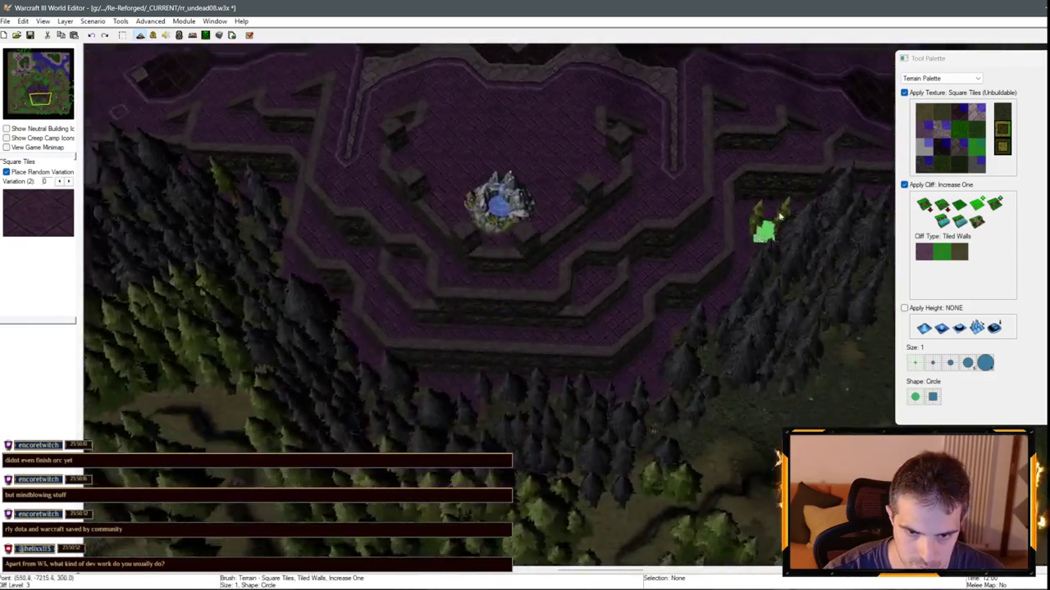
{"action": "scroll", "coordinate": [583, 328], "scroll_direction": "up", "scroll_amount": 3}
{"action": "right_click", "coordinate": [648, 399]}
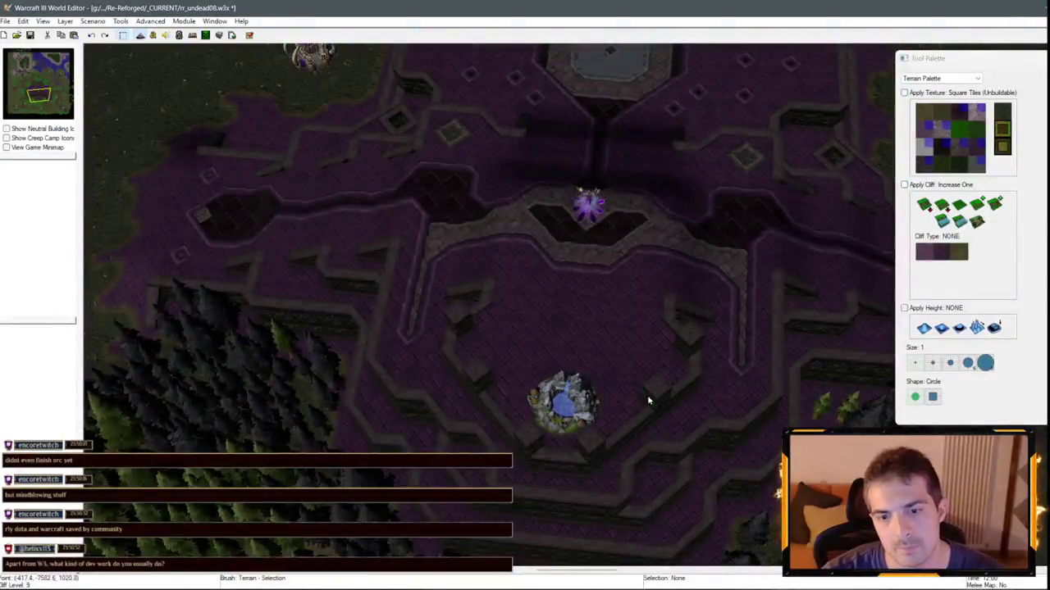
- Switch the Tool Palette to the Undead Scourge Unit Palette
{"action": "scroll", "coordinate": [715, 276], "scroll_direction": "down", "scroll_amount": 3}
{"action": "left_click", "coordinate": [941, 78]}
{"action": "left_click", "coordinate": [919, 102]}
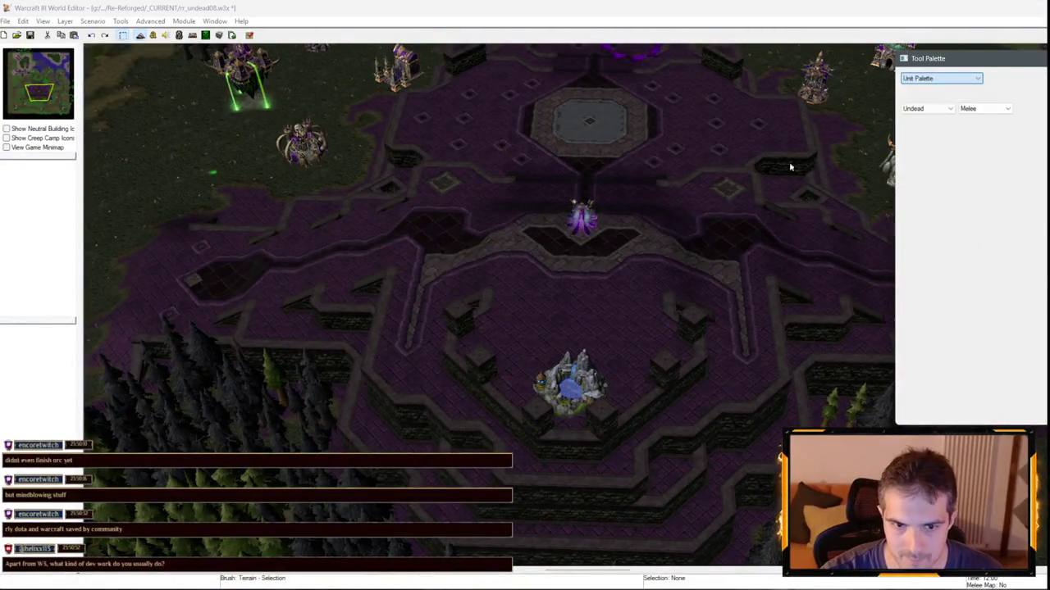
{"action": "key", "text": "Down"}
{"action": "key", "text": "Up"}
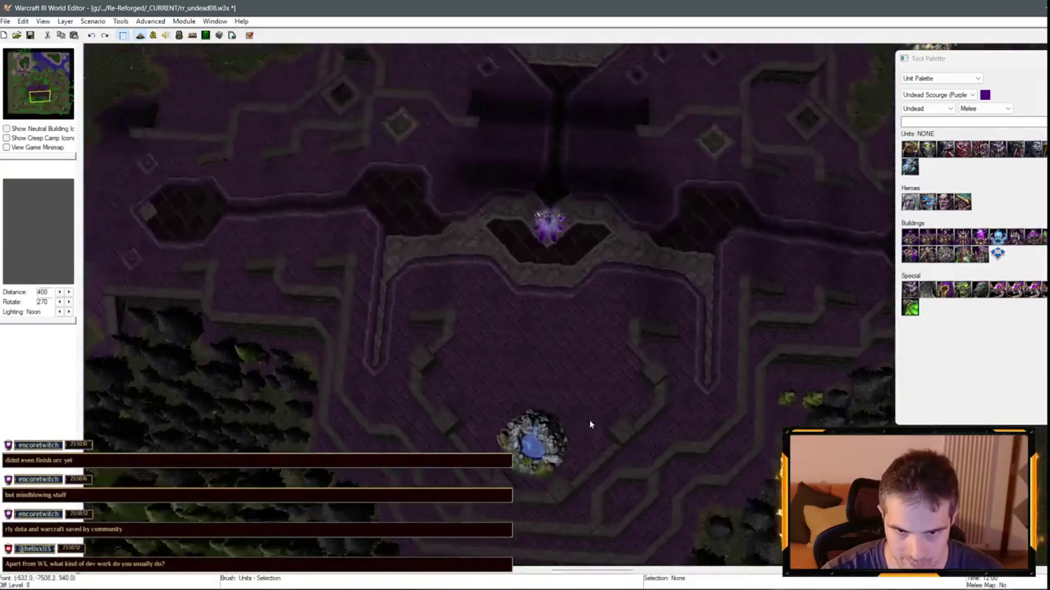
{"action": "key", "text": "p"}
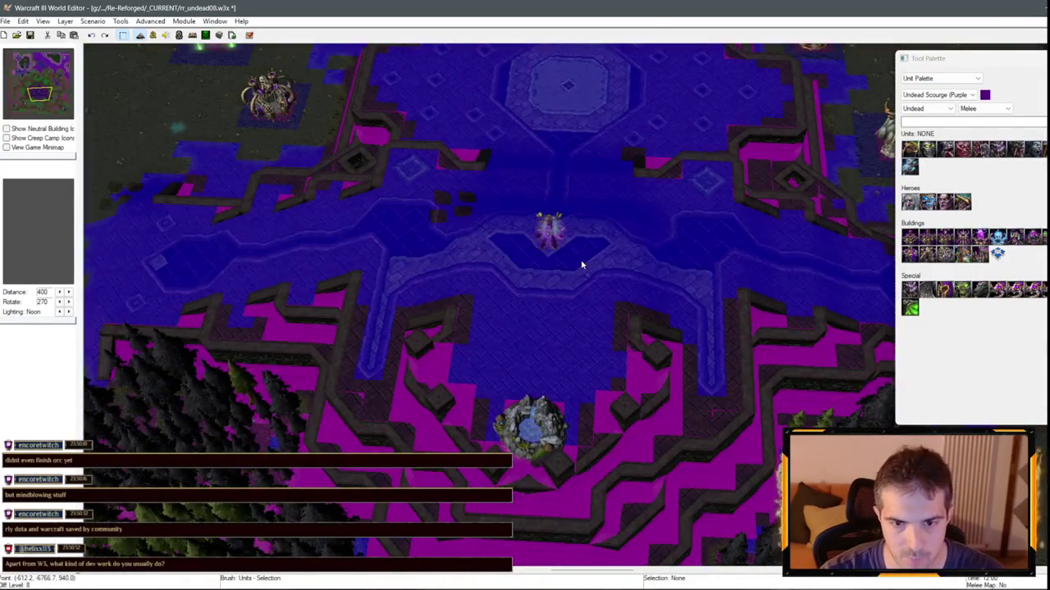
{"action": "key", "text": "p"}
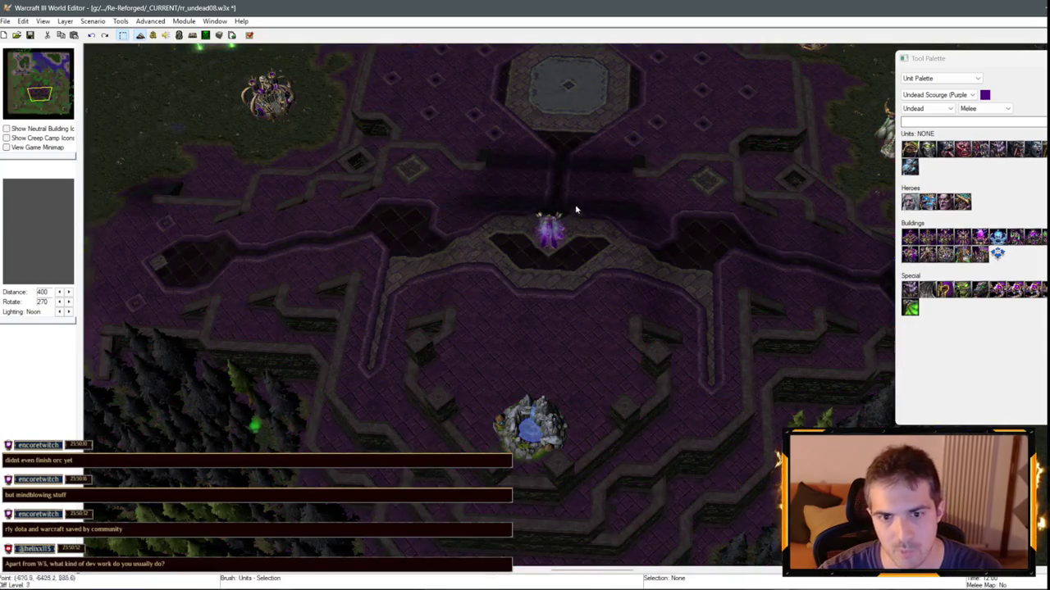
{"action": "scroll", "coordinate": [574, 209], "scroll_direction": "up", "scroll_amount": 2}
{"action": "key", "text": "Up"}
{"action": "left_click", "coordinate": [540, 391]}
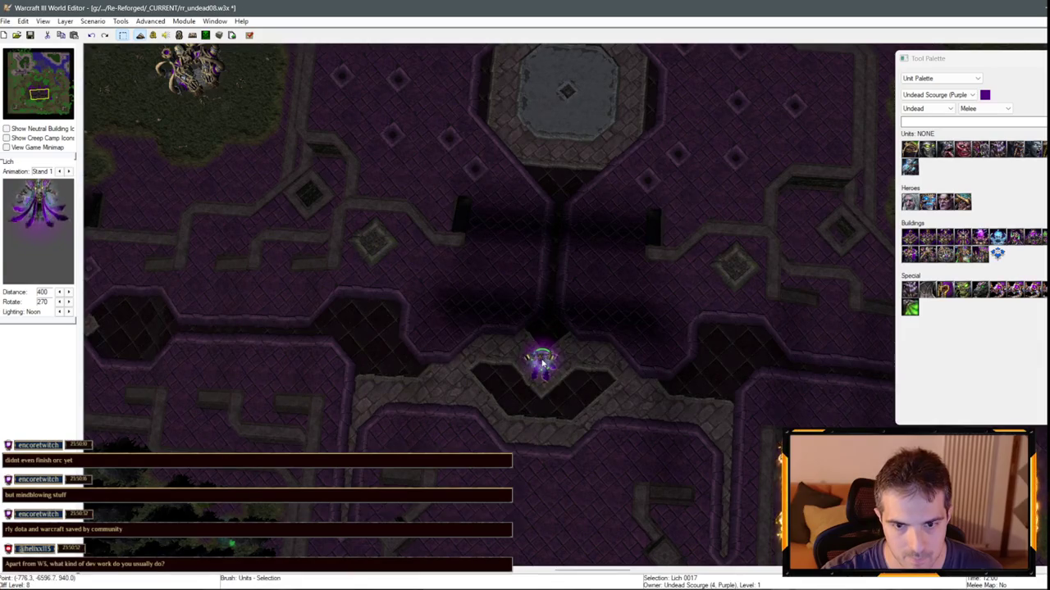
{"action": "scroll", "coordinate": [543, 357], "scroll_direction": "down", "scroll_amount": 1}
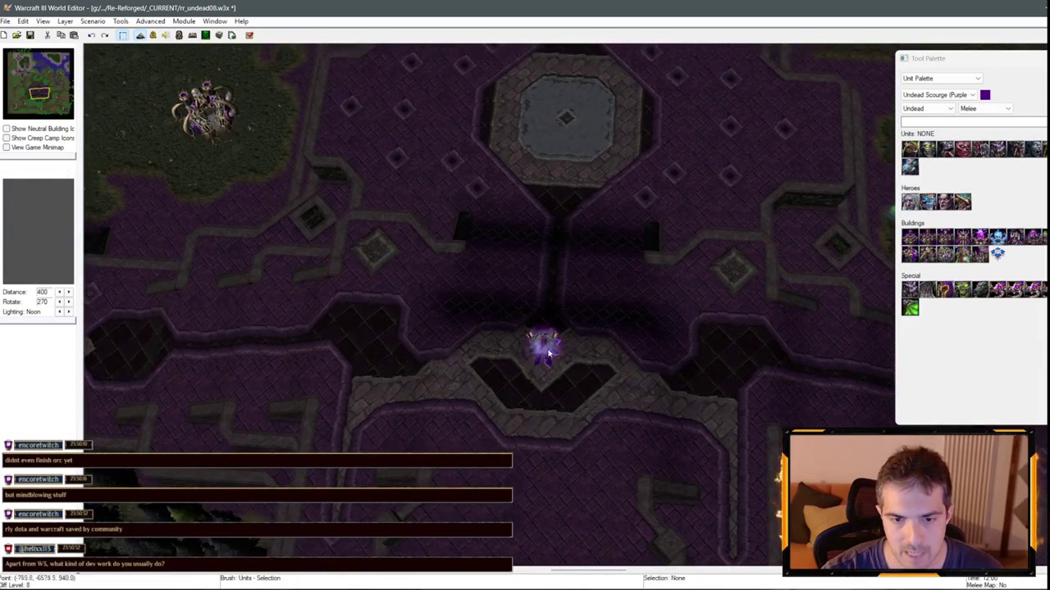
{"action": "left_click", "coordinate": [613, 424]}
{"action": "scroll", "coordinate": [613, 424], "scroll_direction": "down", "scroll_amount": 3}
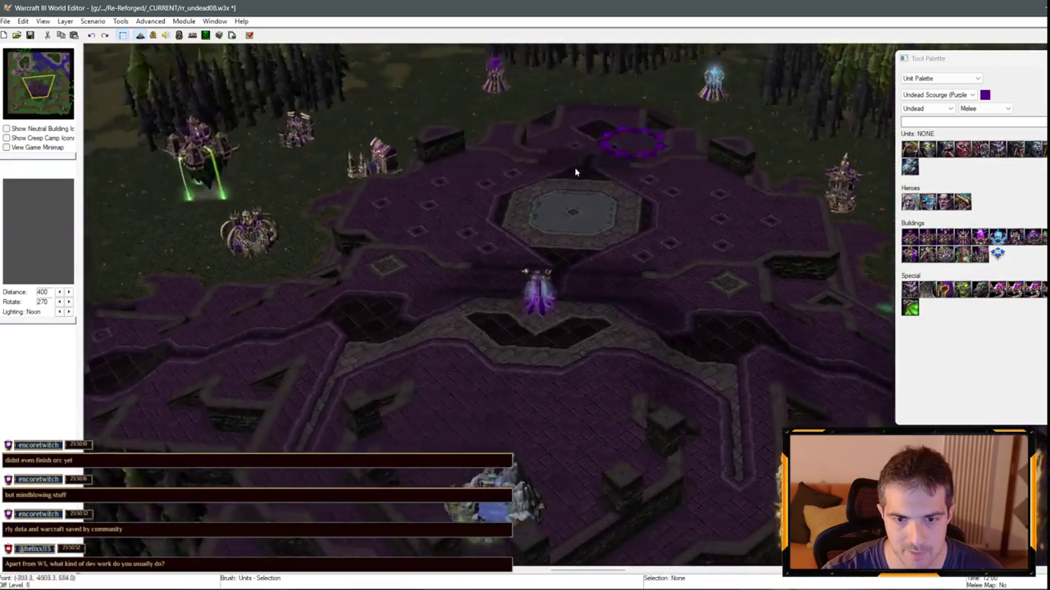
{"action": "scroll", "coordinate": [539, 251], "scroll_direction": "up", "scroll_amount": 3}
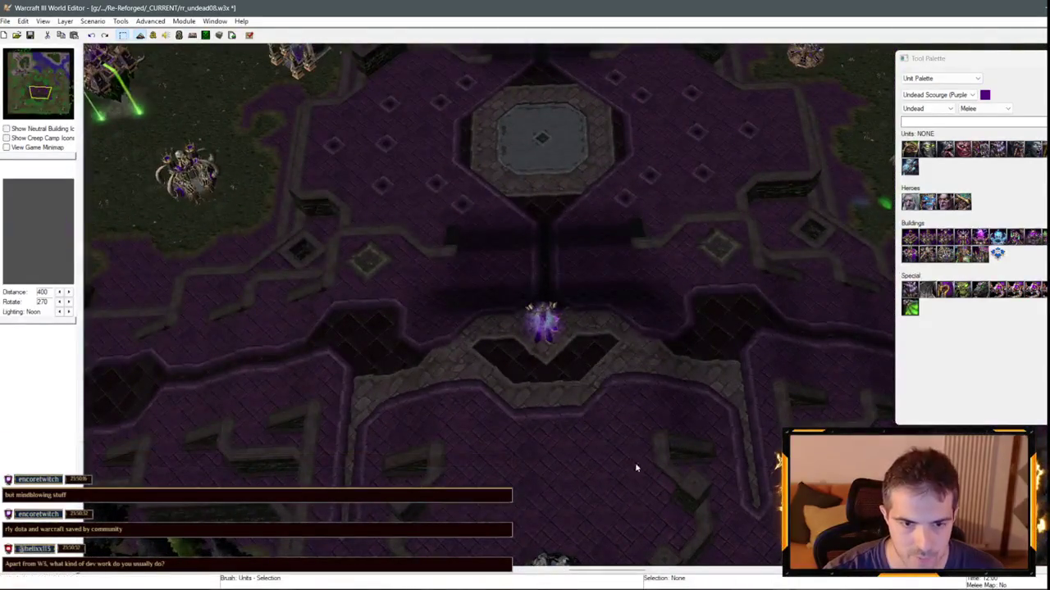
{"action": "key", "text": "Up"}
{"action": "scroll", "coordinate": [493, 244], "scroll_direction": "down", "scroll_amount": 2}
{"action": "scroll", "coordinate": [493, 240], "scroll_direction": "down", "scroll_amount": 2}
{"action": "left_click", "coordinate": [572, 354]}
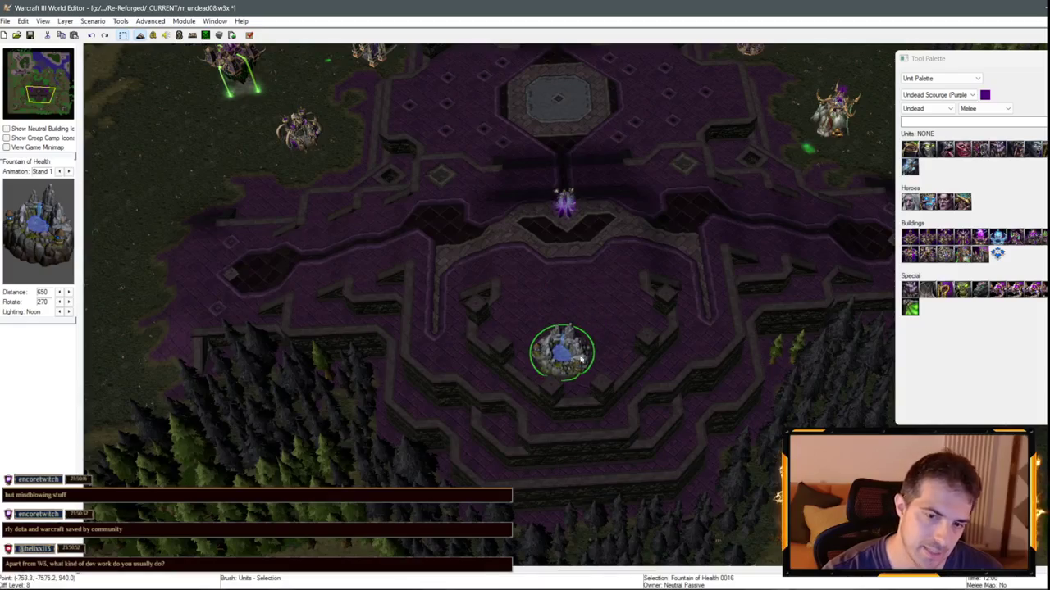
{"action": "left_click_drag", "start_coordinate": [577, 285], "coordinate": [596, 293]}
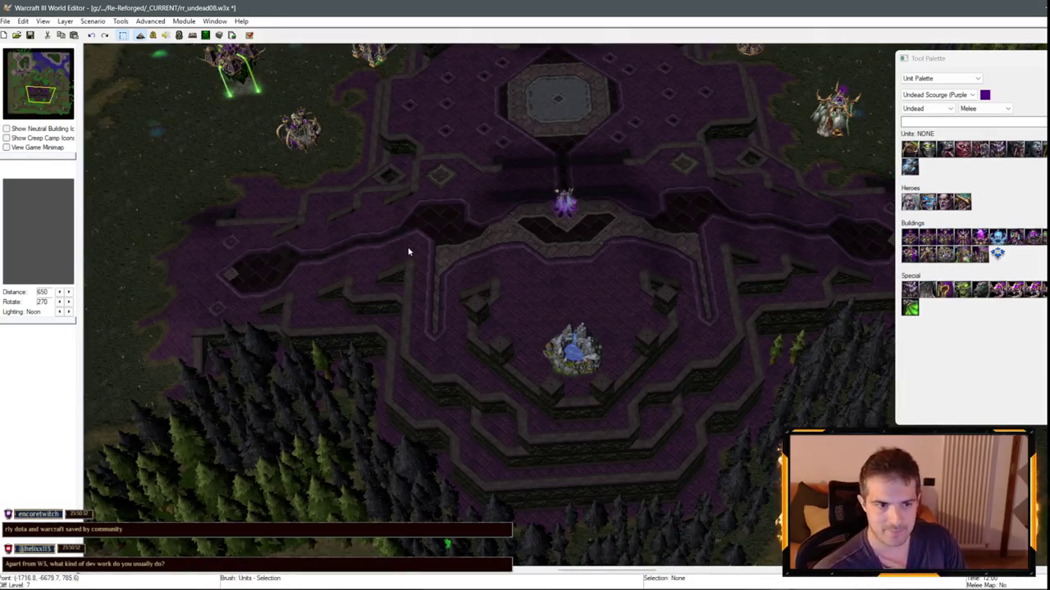
{"action": "key", "text": "Up"}
{"action": "key", "text": "Up"}
{"action": "key", "text": "Up"}
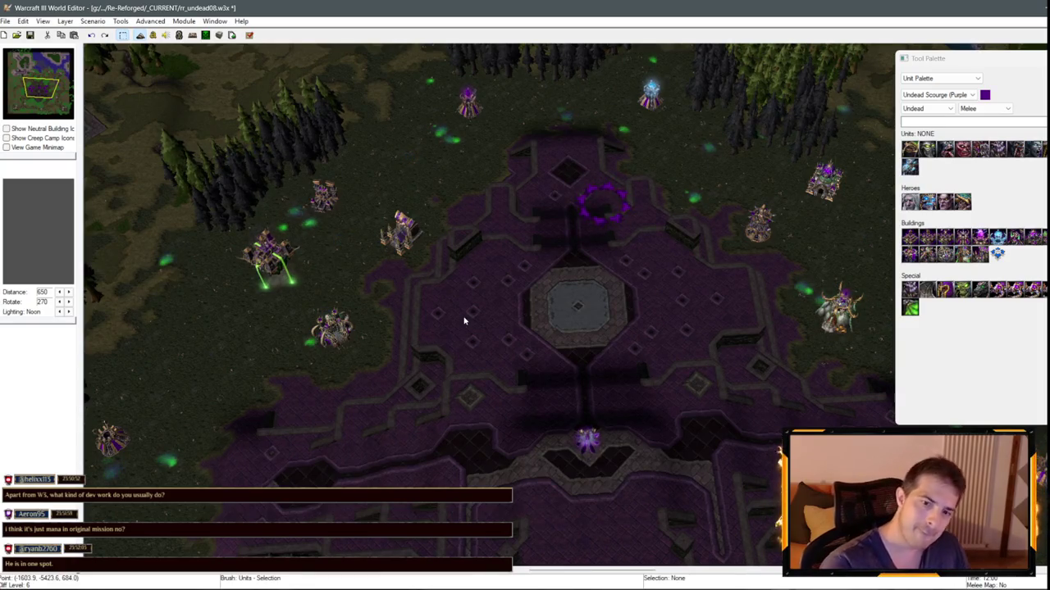
{"action": "key", "text": "Down"}
{"action": "key", "text": "Down"}
{"action": "key", "text": "Down"}
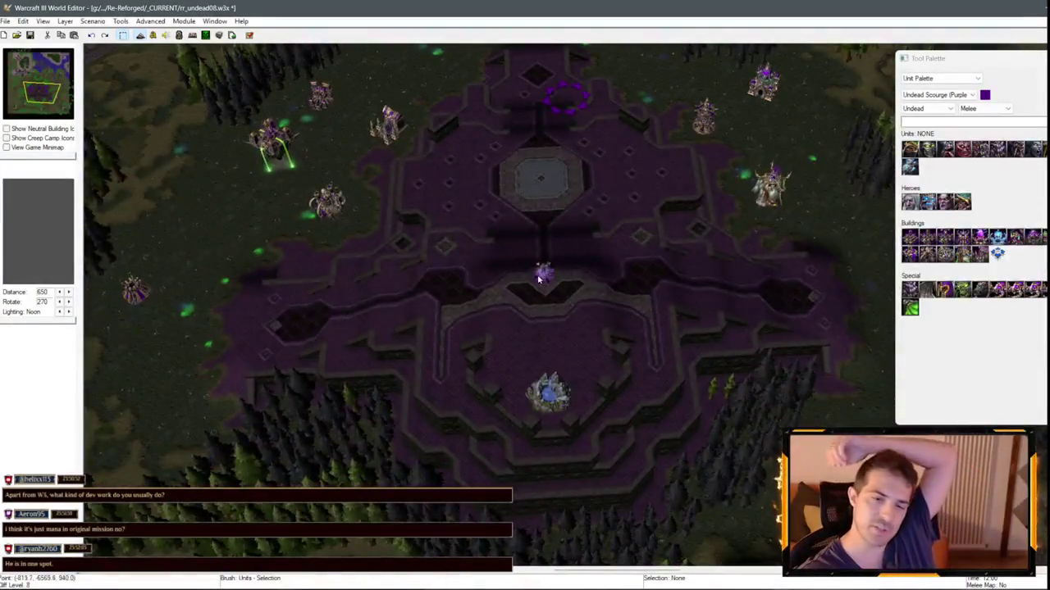
{"action": "key", "text": "Left"}
{"action": "left_click", "coordinate": [615, 374]}
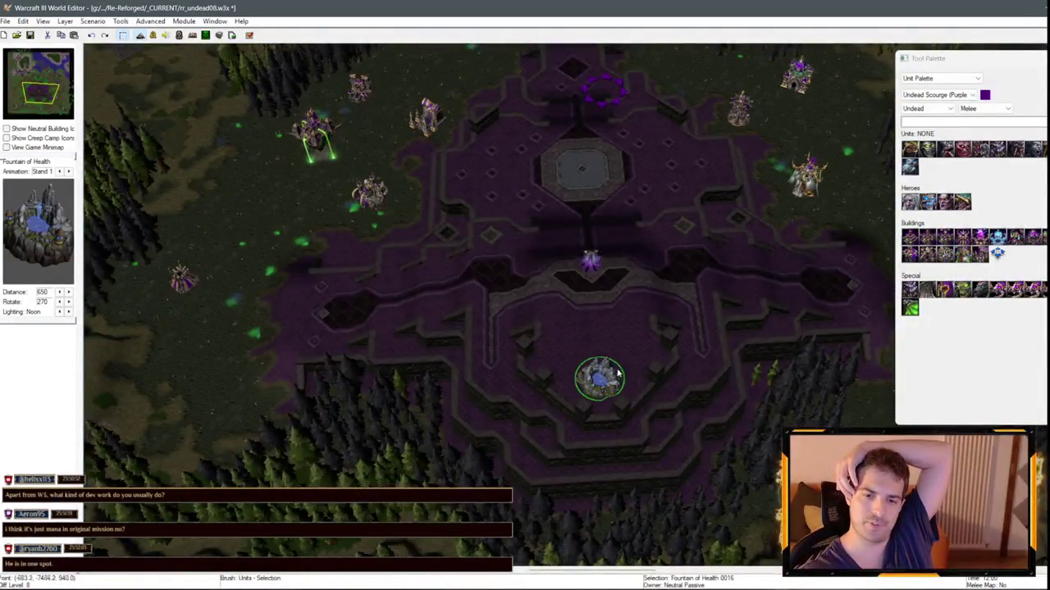
{"action": "left_click", "coordinate": [579, 325]}
{"action": "key", "text": "Down"}
{"action": "key", "text": "Down"}
{"action": "key", "text": "Left"}
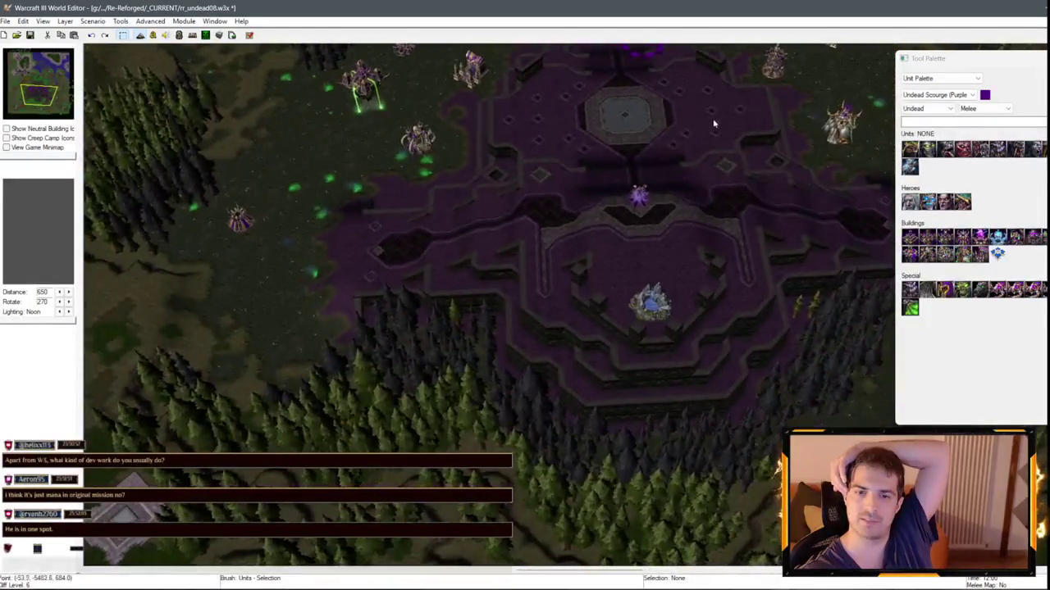
{"action": "key", "text": "Up"}
{"action": "key", "text": "Up"}
{"action": "key", "text": "Right"}
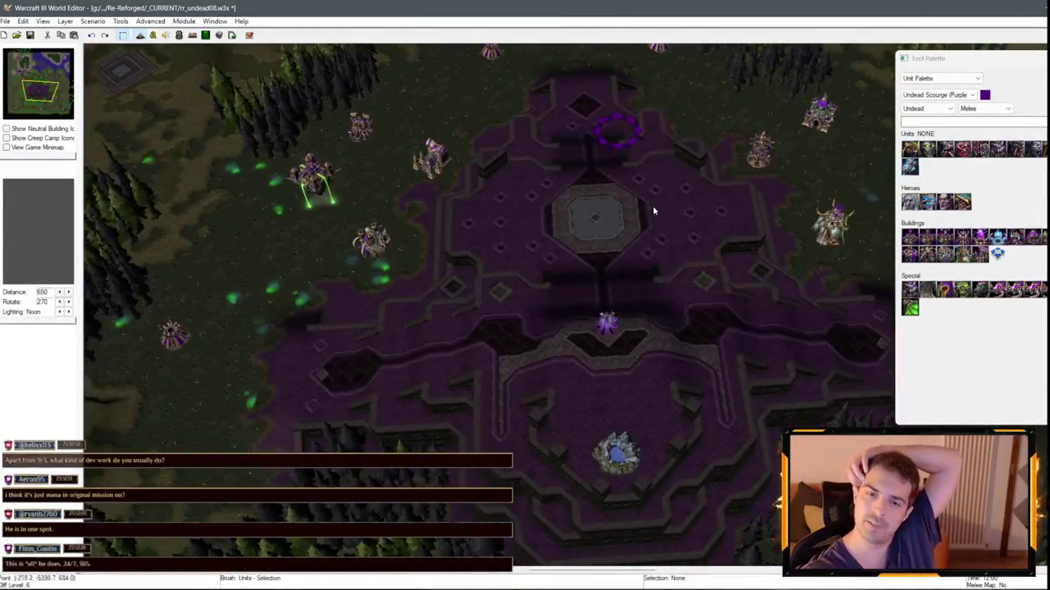
{"action": "mouse_move", "coordinate": [631, 153]}
{"action": "left_mouse_down"}
{"action": "mouse_move", "coordinate": [627, 176]}
{"action": "mouse_move", "coordinate": [305, 191]}
{"action": "left_mouse_up"}
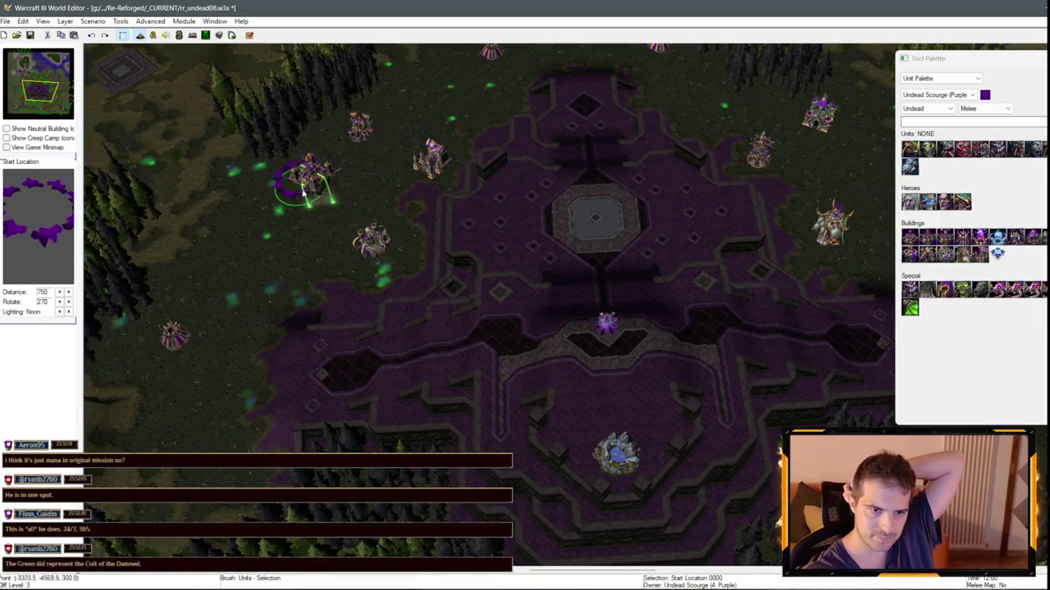
- Move the purple start location from beside the altar onto the central octagonal platform
{"action": "key", "text": "Up"}
{"action": "key", "text": "Up"}
{"action": "key", "text": "Up"}
{"action": "mouse_move", "coordinate": [588, 115]}
{"action": "left_mouse_down"}
{"action": "mouse_move", "coordinate": [572, 242]}
{"action": "mouse_move", "coordinate": [584, 426]}
{"action": "left_mouse_up"}
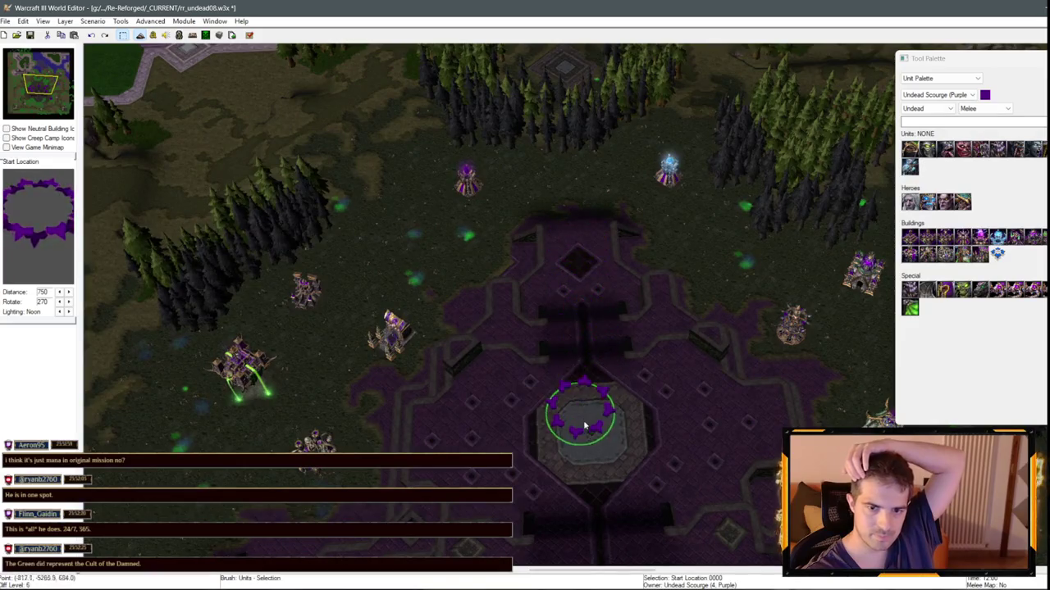
{"action": "key", "text": "Down"}
{"action": "key", "text": "Down"}
{"action": "key", "text": "Down"}
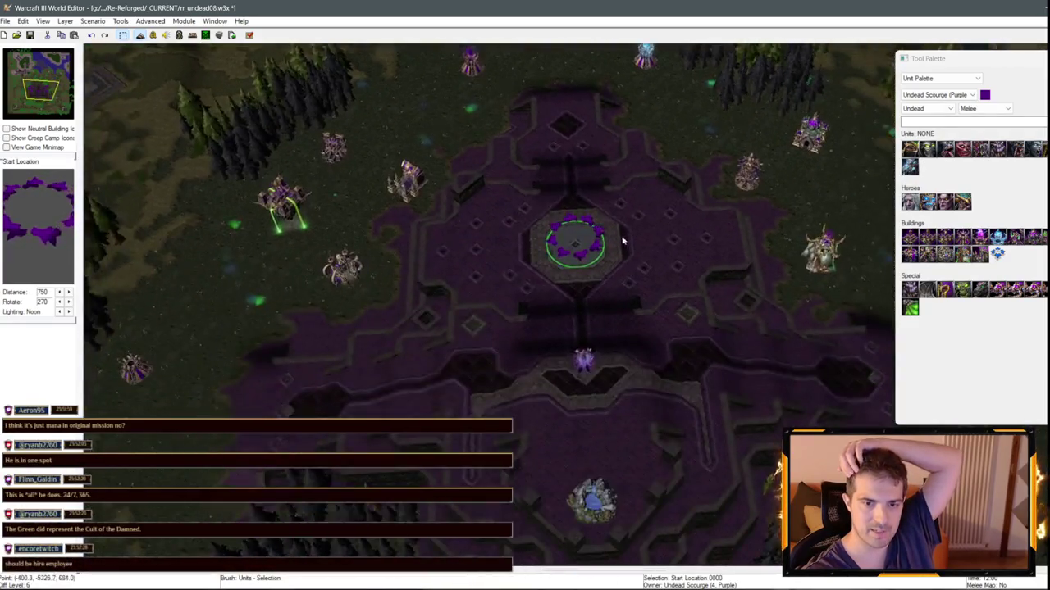
{"action": "scroll", "coordinate": [621, 240], "scroll_direction": "up", "scroll_amount": 3}
{"action": "scroll", "coordinate": [574, 263], "scroll_direction": "down", "scroll_amount": 3}
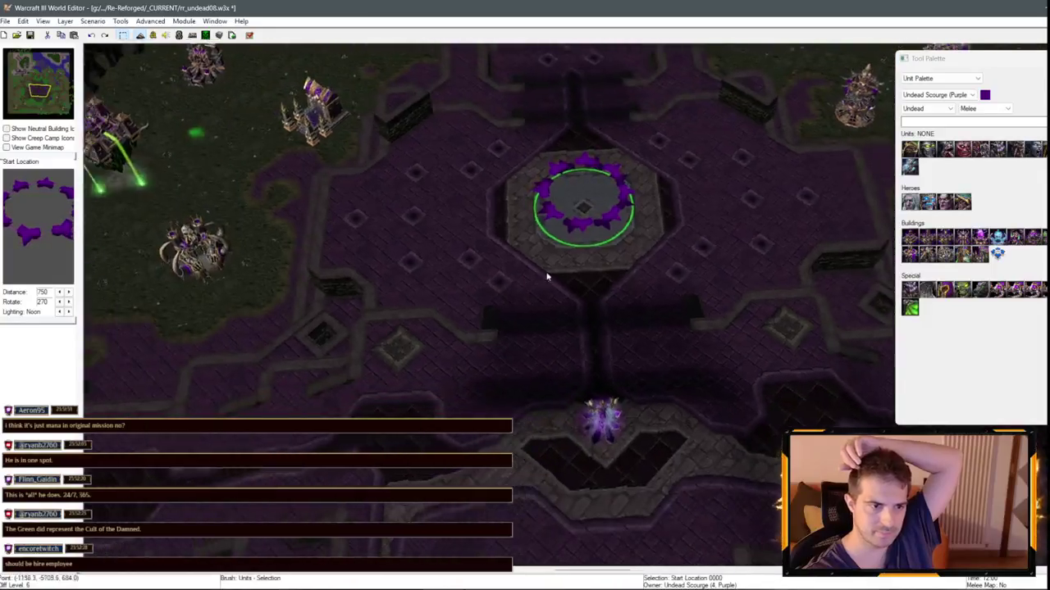
{"action": "scroll", "coordinate": [492, 254], "scroll_direction": "up", "scroll_amount": 2}
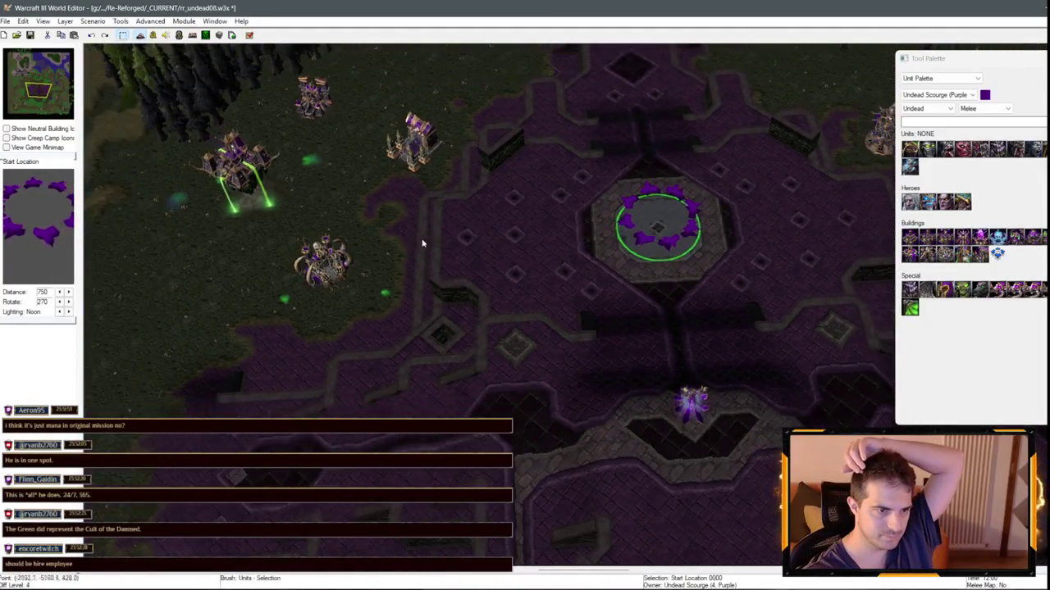
{"action": "key", "text": "Down"}
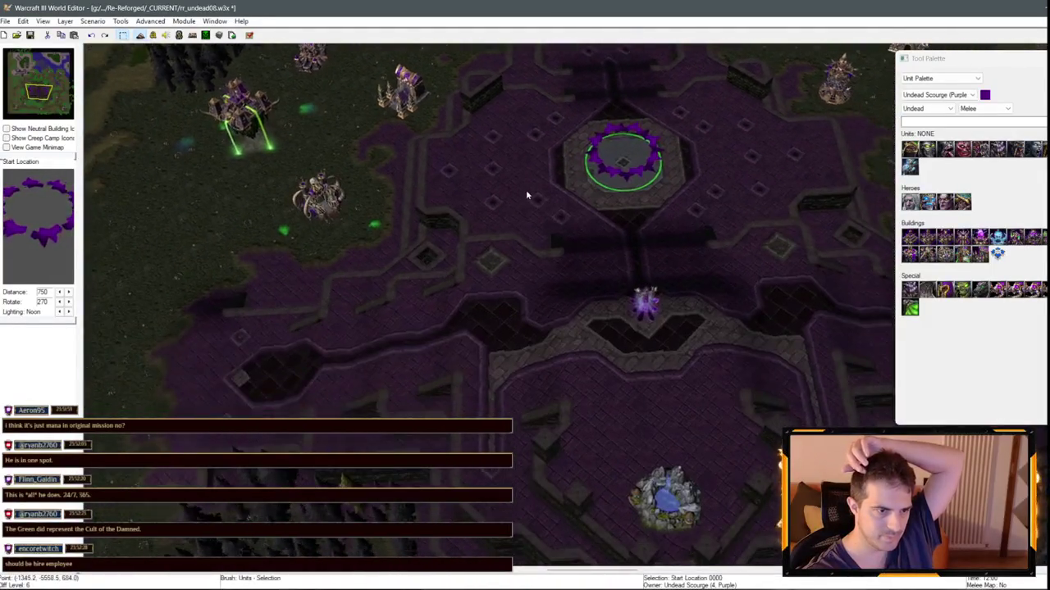
{"action": "key", "text": "Down"}
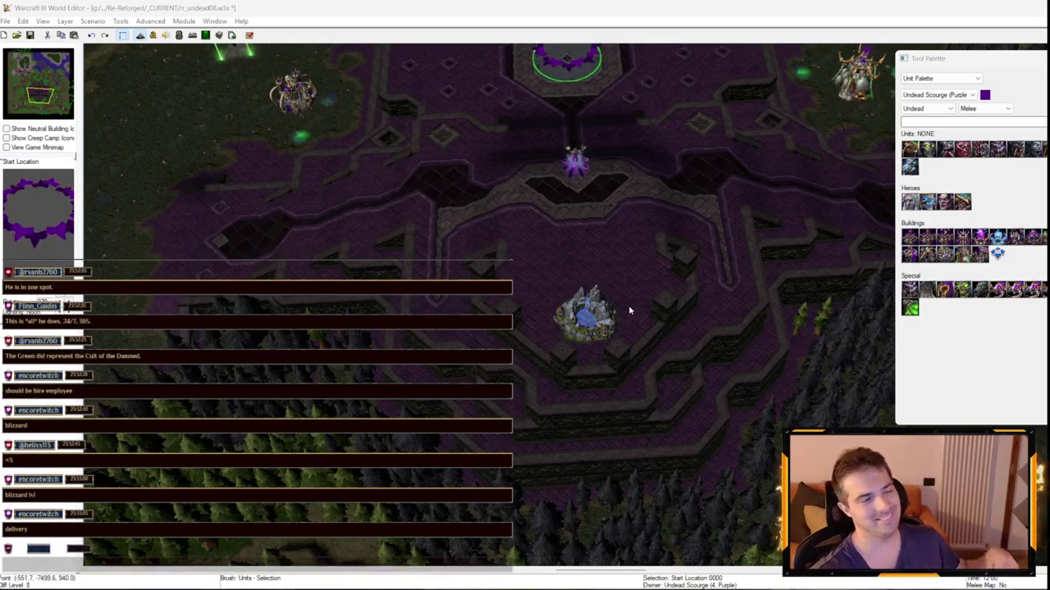
{"action": "mouse_move", "coordinate": [616, 227]}
{"action": "left_mouse_down"}
{"action": "mouse_move", "coordinate": [512, 301]}
{"action": "mouse_move", "coordinate": [557, 307]}
{"action": "left_mouse_up"}
{"action": "key", "text": "Up"}
{"action": "key", "text": "Right"}
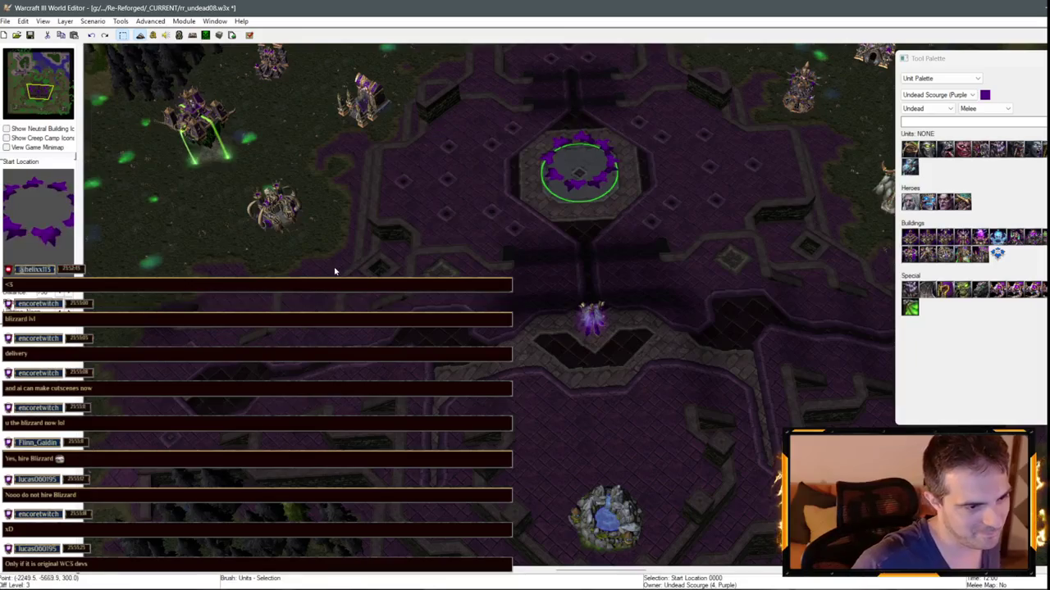
{"action": "scroll", "coordinate": [526, 314], "scroll_direction": "down", "scroll_amount": 4}
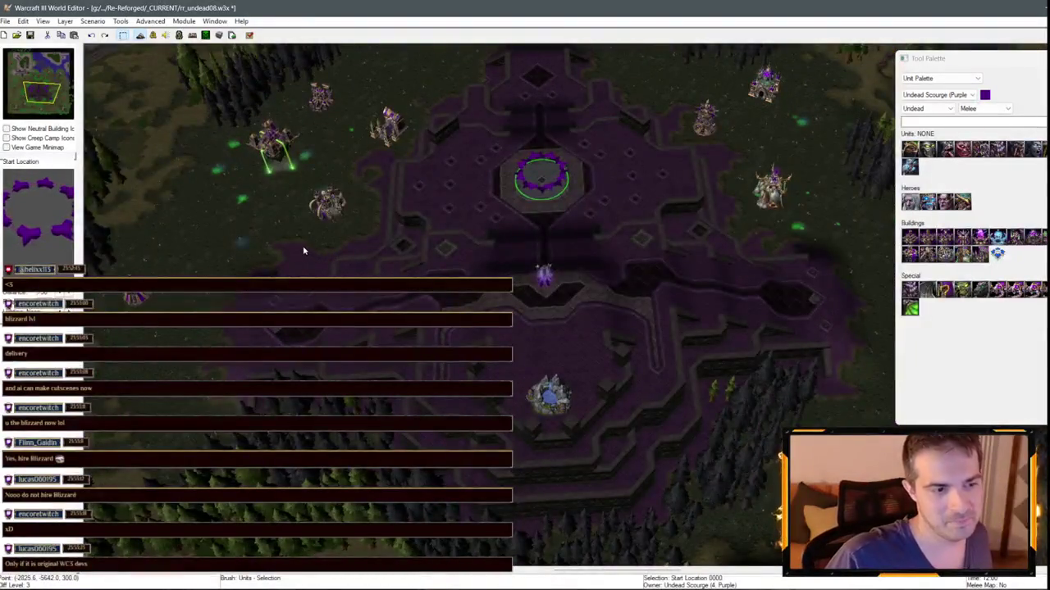
{"action": "mouse_move", "coordinate": [499, 174]}
{"action": "left_mouse_down"}
{"action": "mouse_move", "coordinate": [623, 211]}
{"action": "mouse_move", "coordinate": [453, 202]}
{"action": "left_mouse_up"}
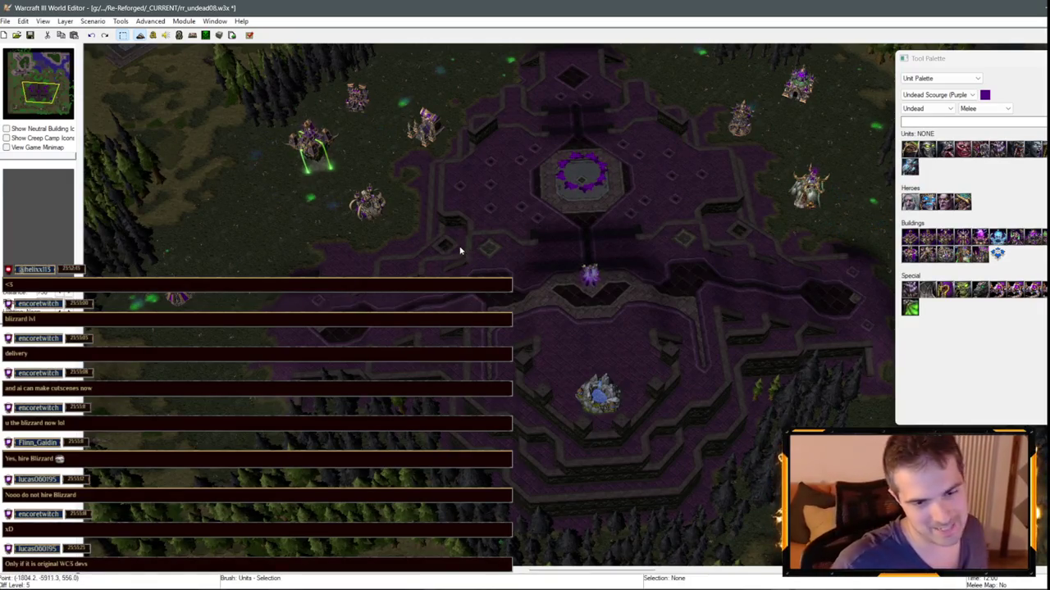
{"action": "key", "text": "Up"}
{"action": "key", "text": "Right"}
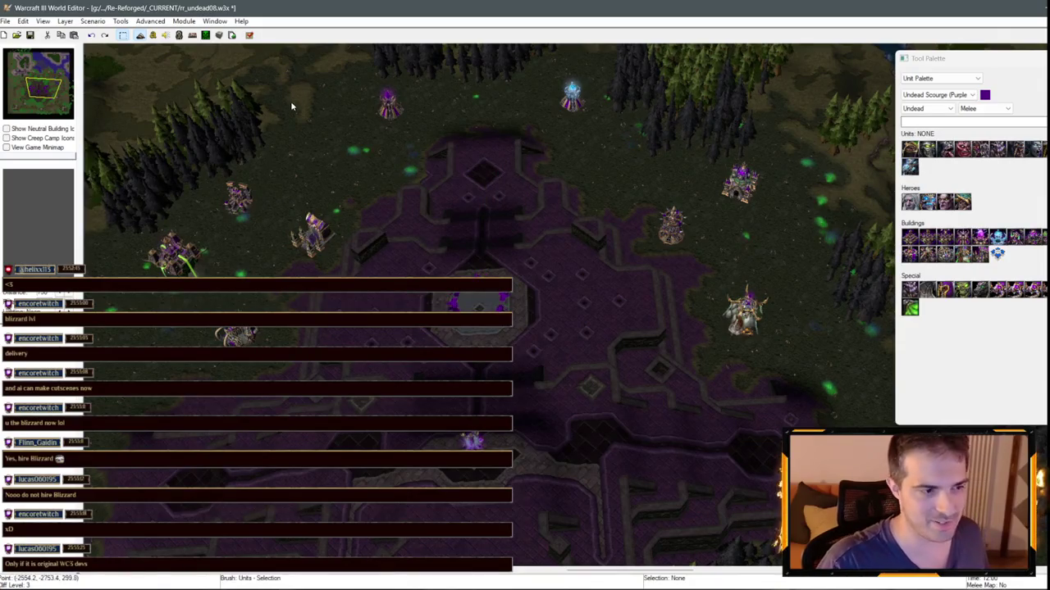
{"action": "key", "text": "Down"}
{"action": "key", "text": "Left"}
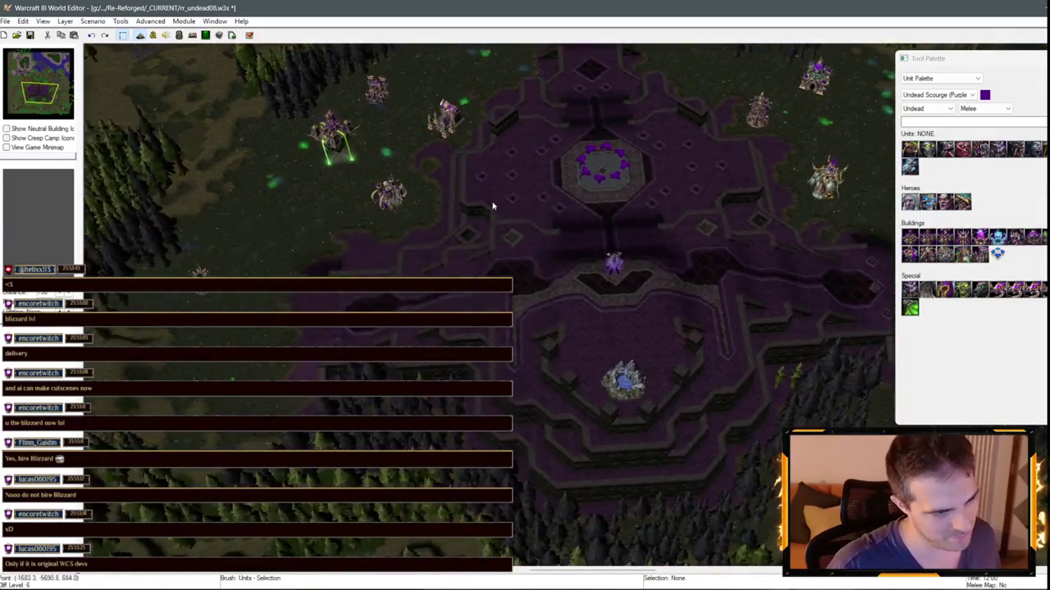
{"action": "key", "text": "Up"}
{"action": "key", "text": "Left"}
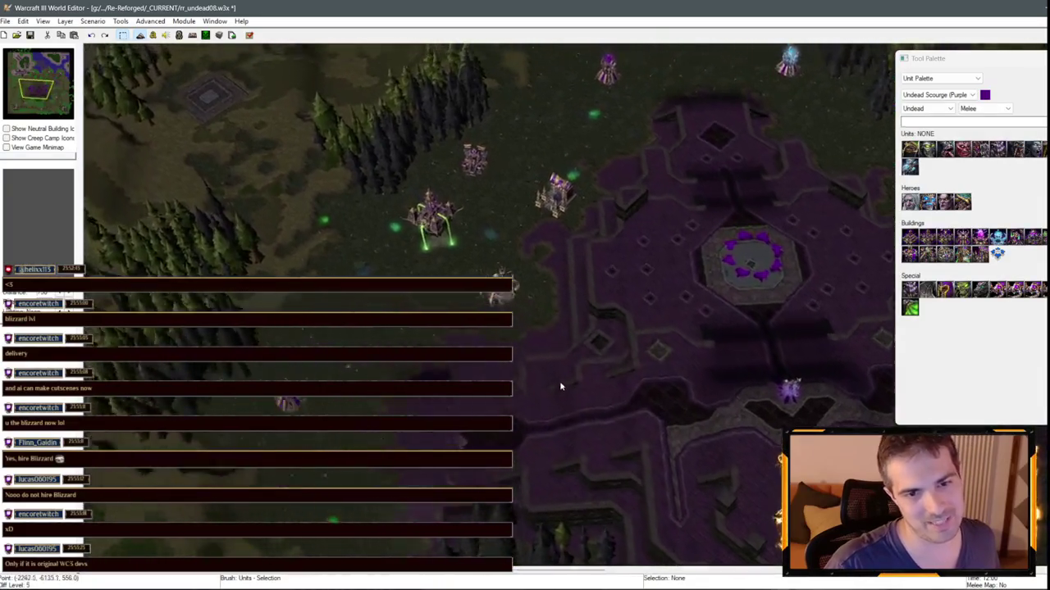
{"action": "key", "text": "Up"}
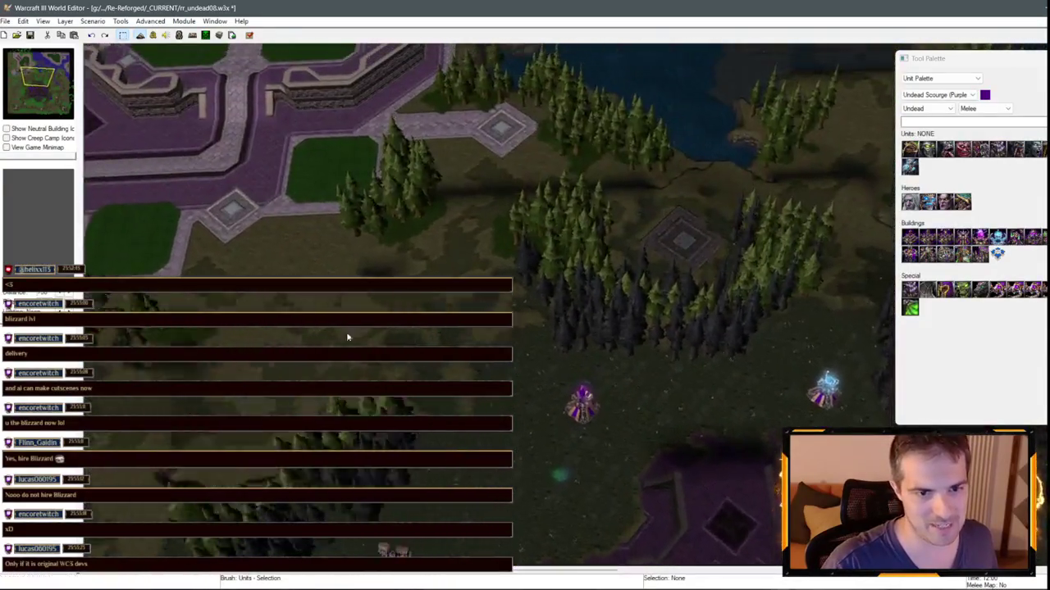
- Save the rr_undead08 map with Ctrl+S ahead of a test play
{"action": "key", "text": "Down"}
{"action": "key", "text": "Right"}
{"action": "key", "text": "ctrl+s"}
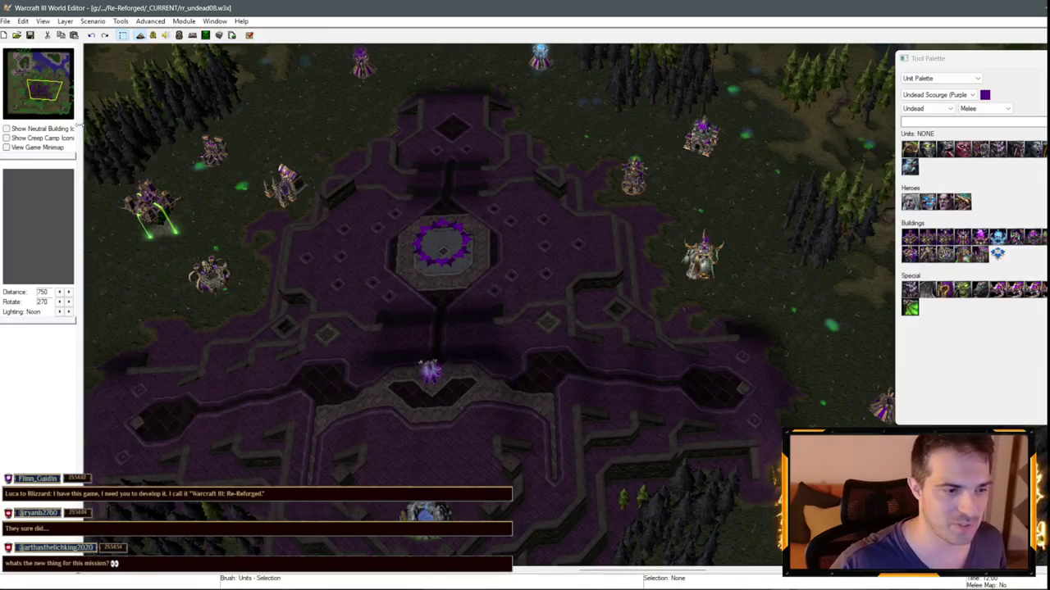
{"action": "scroll", "coordinate": [74, 82], "scroll_direction": "down", "scroll_amount": 3}
{"action": "mouse_move", "coordinate": [41, 78]}
{"action": "left_mouse_down"}
{"action": "mouse_move", "coordinate": [30, 73]}
{"action": "mouse_move", "coordinate": [53, 101]}
{"action": "left_mouse_up"}
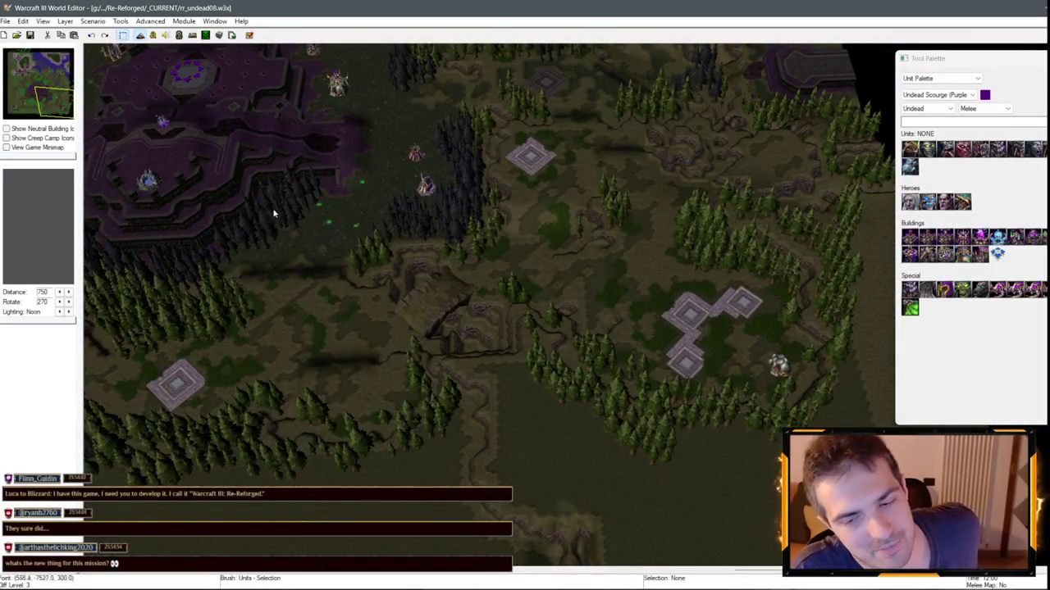
{"action": "key", "text": "Left"}
{"action": "key", "text": "Left"}
{"action": "key", "text": "Up"}
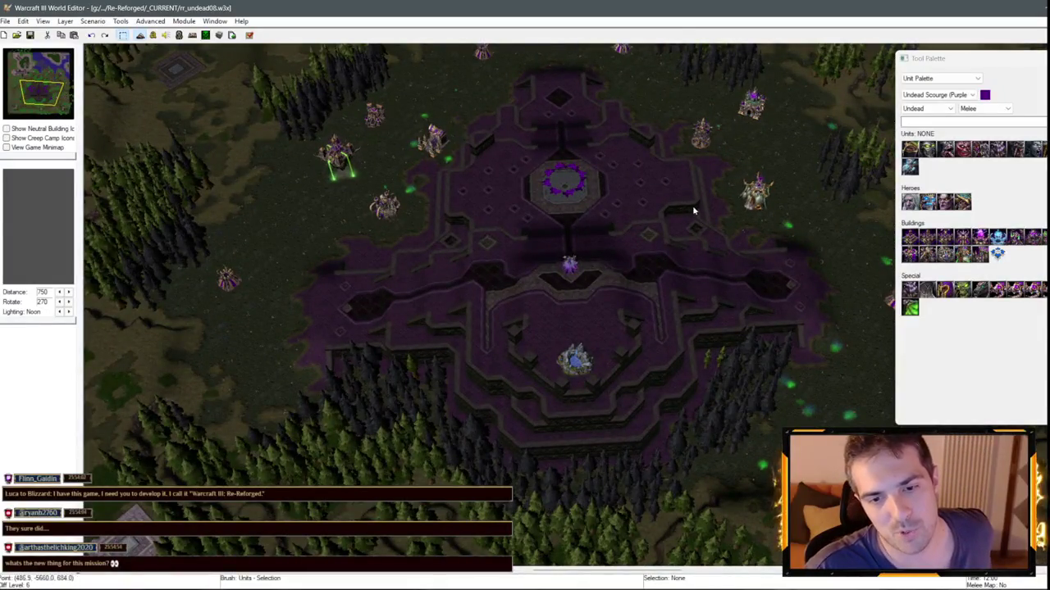
{"action": "scroll", "coordinate": [465, 124], "scroll_direction": "up", "scroll_amount": 5}
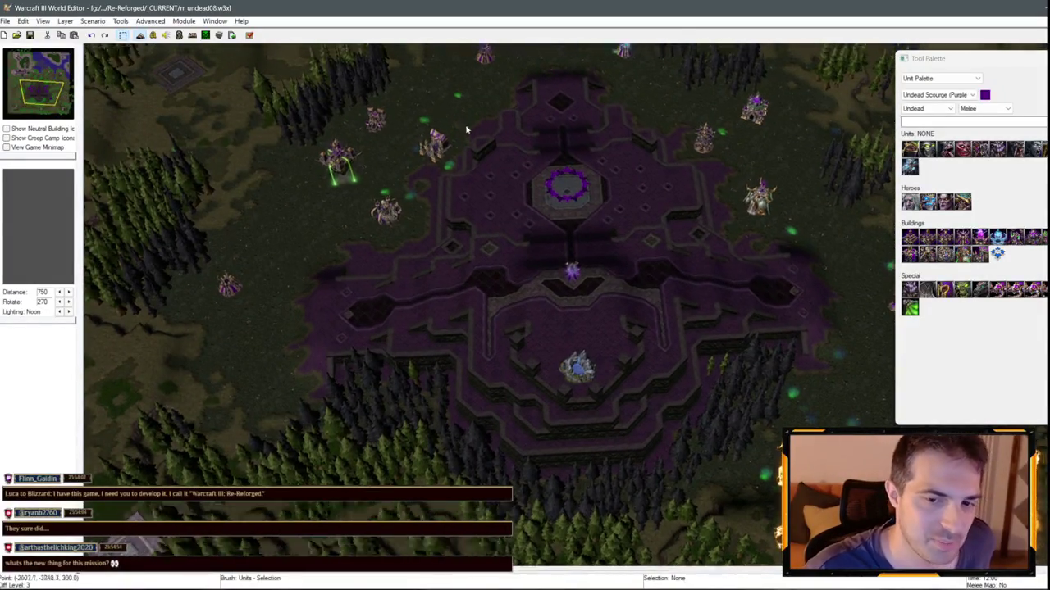
{"action": "scroll", "coordinate": [635, 376], "scroll_direction": "down", "scroll_amount": 2}
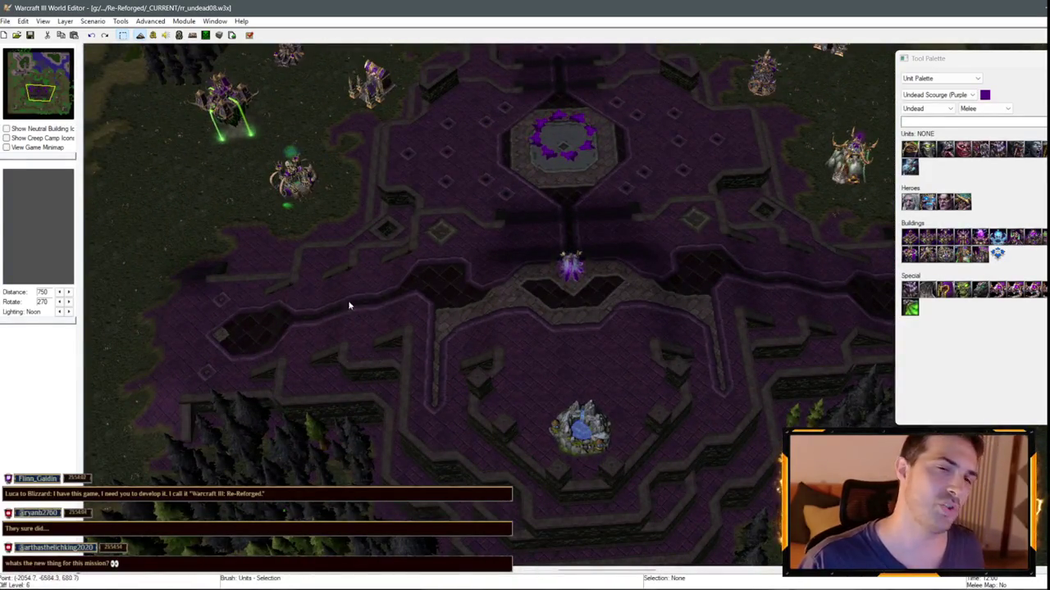
{"action": "scroll", "coordinate": [348, 300], "scroll_direction": "down", "scroll_amount": 3}
{"action": "scroll", "coordinate": [307, 160], "scroll_direction": "up", "scroll_amount": 3}
{"action": "scroll", "coordinate": [307, 160], "scroll_direction": "down", "scroll_amount": 3}
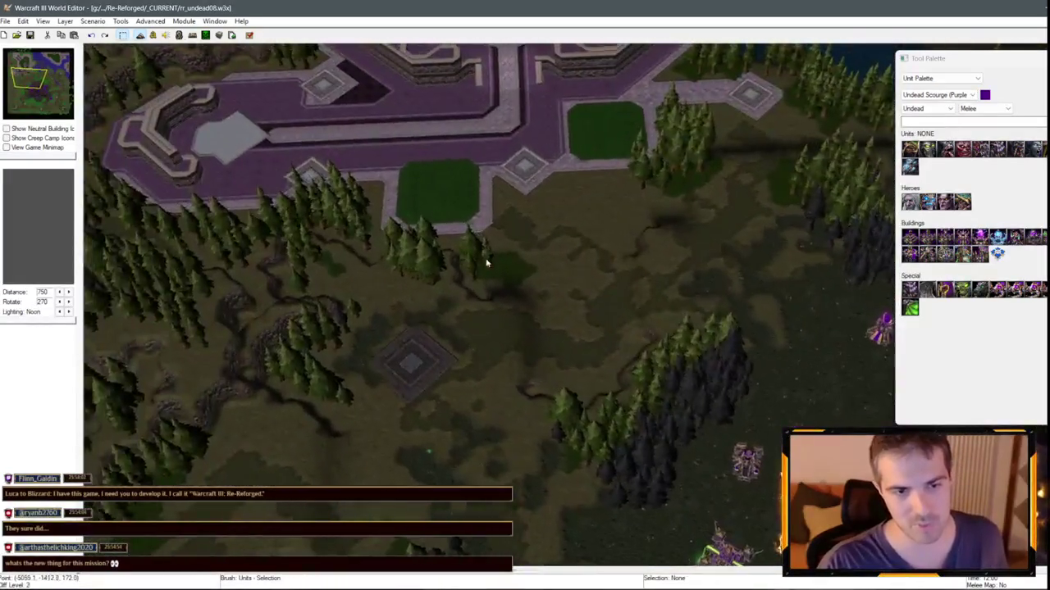
{"action": "scroll", "coordinate": [487, 263], "scroll_direction": "up", "scroll_amount": 4}
{"action": "scroll", "coordinate": [470, 426], "scroll_direction": "down", "scroll_amount": 3}
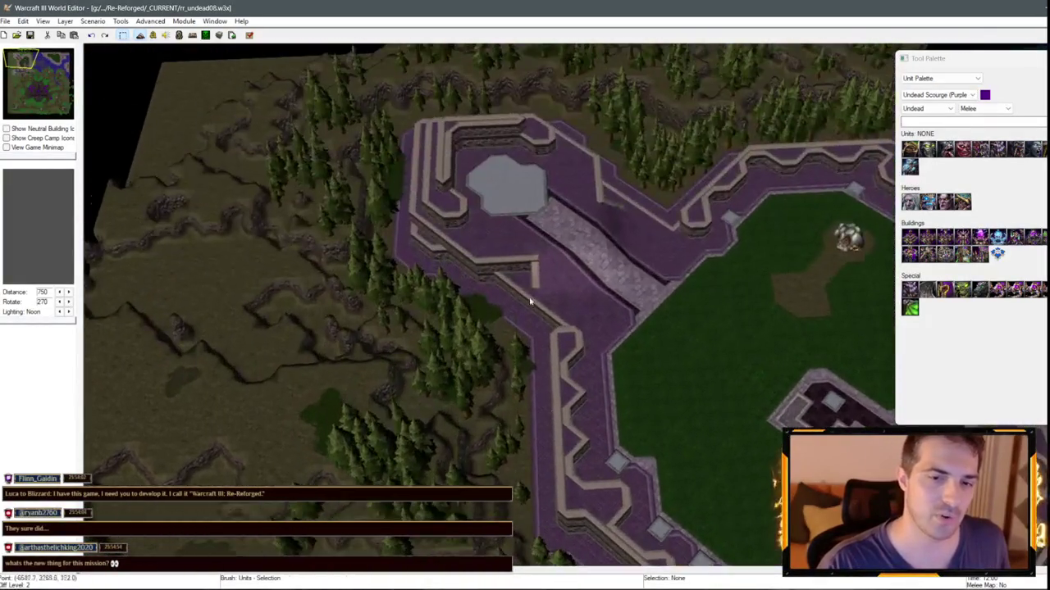
{"action": "scroll", "coordinate": [484, 195], "scroll_direction": "up", "scroll_amount": 3}
{"action": "left_click", "coordinate": [39, 82]}
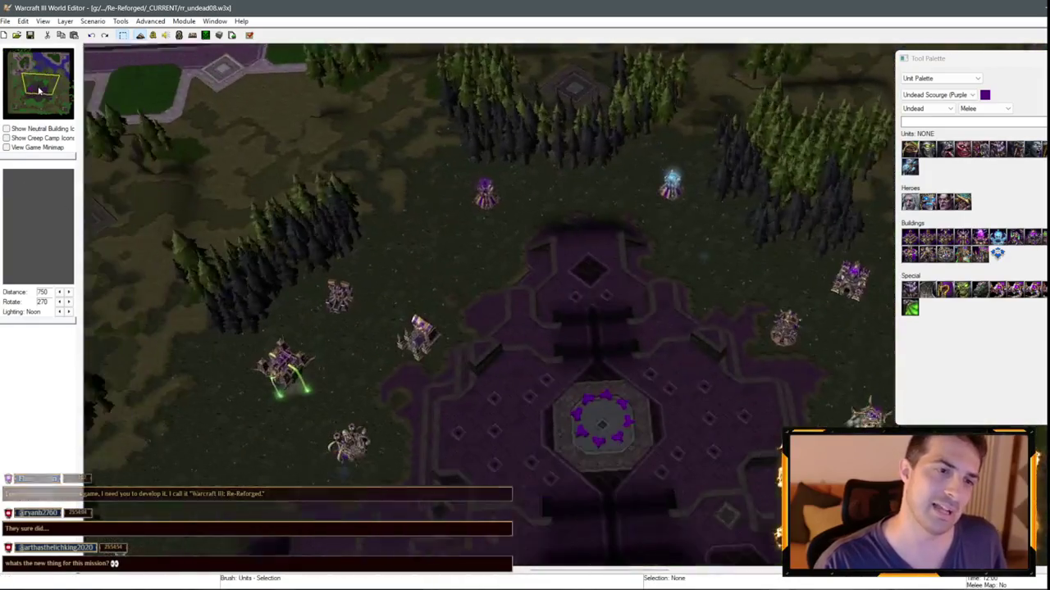
{"action": "scroll", "coordinate": [457, 337], "scroll_direction": "up", "scroll_amount": 3}
{"action": "key", "text": "Left"}
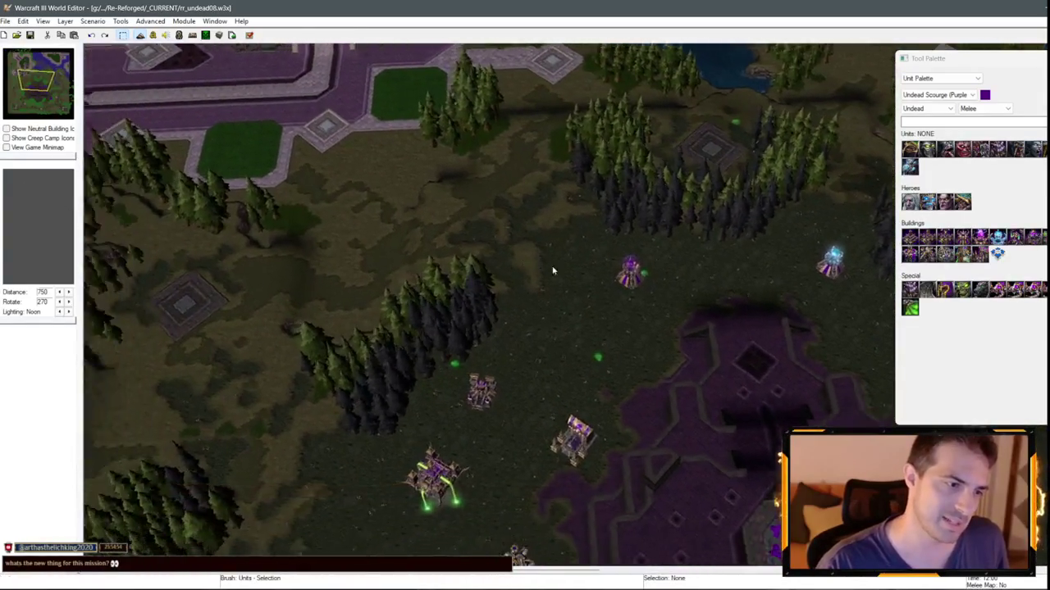
{"action": "key", "text": "Down"}
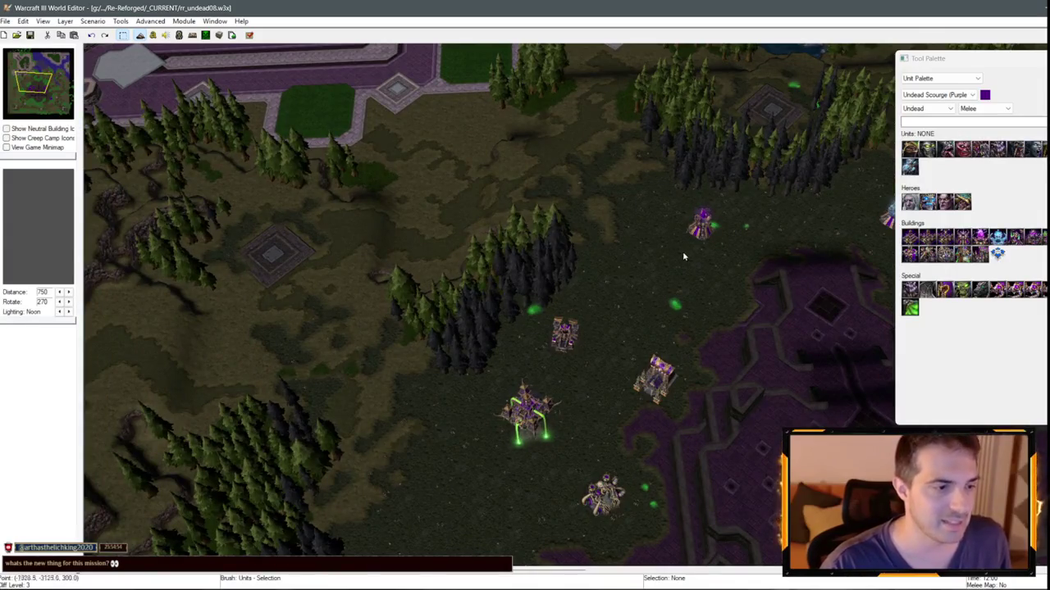
{"action": "key", "text": "Up"}
{"action": "key", "text": "Right"}
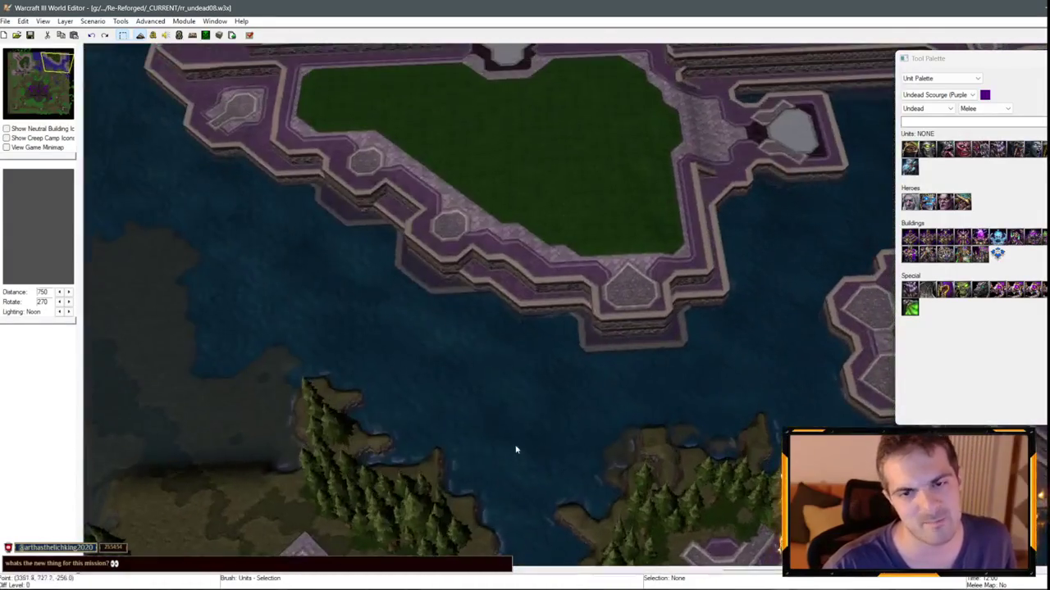
{"action": "key", "text": "Up"}
{"action": "key", "text": "Right"}
{"action": "left_click", "coordinate": [57, 96]}
{"action": "key", "text": "Down"}
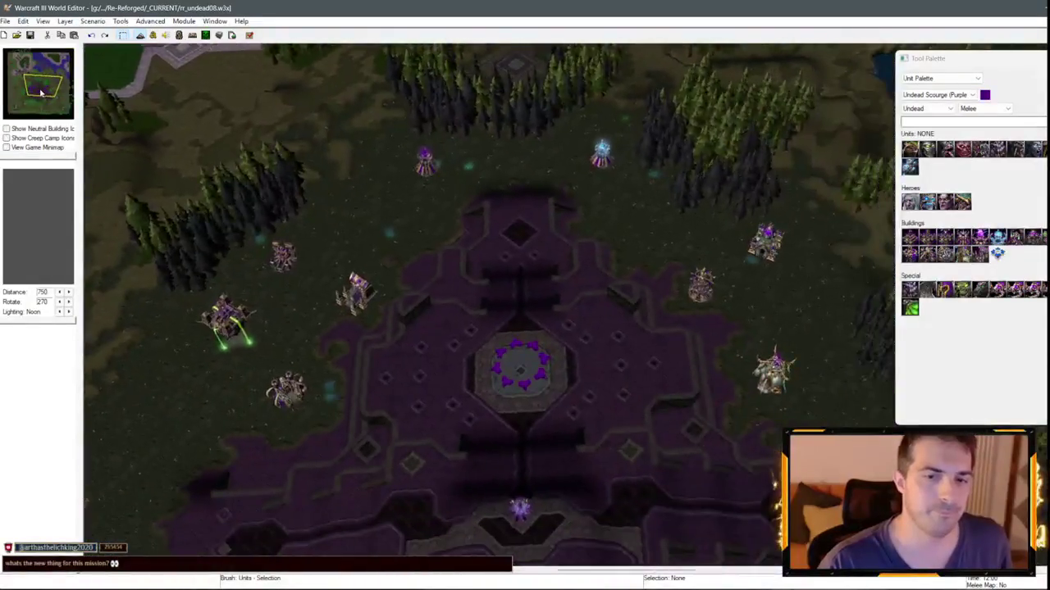
{"action": "left_click", "coordinate": [20, 96]}
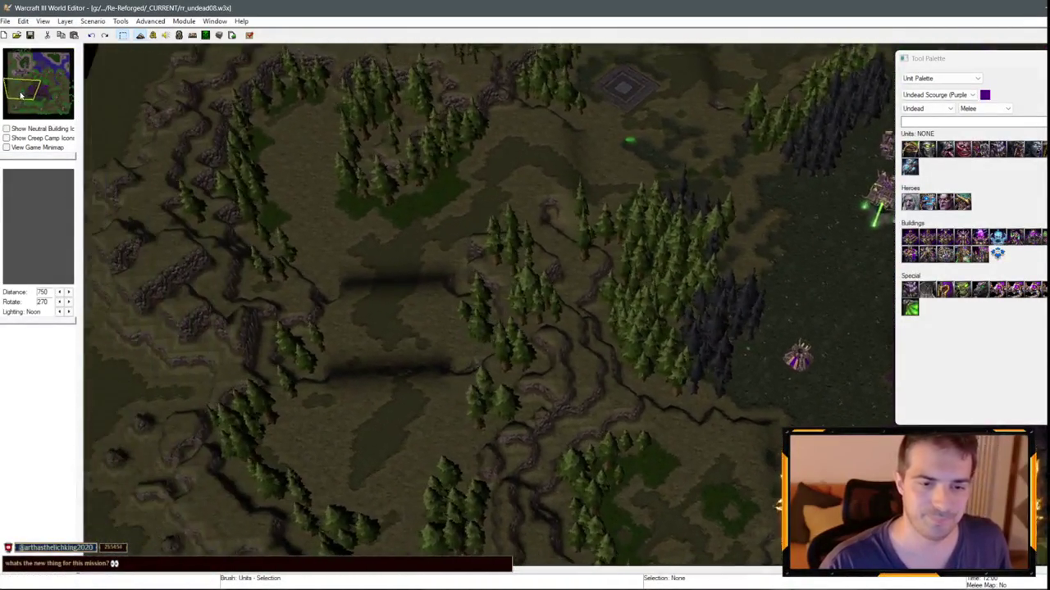
{"action": "left_click_drag", "start_coordinate": [21, 96], "coordinate": [48, 107]}
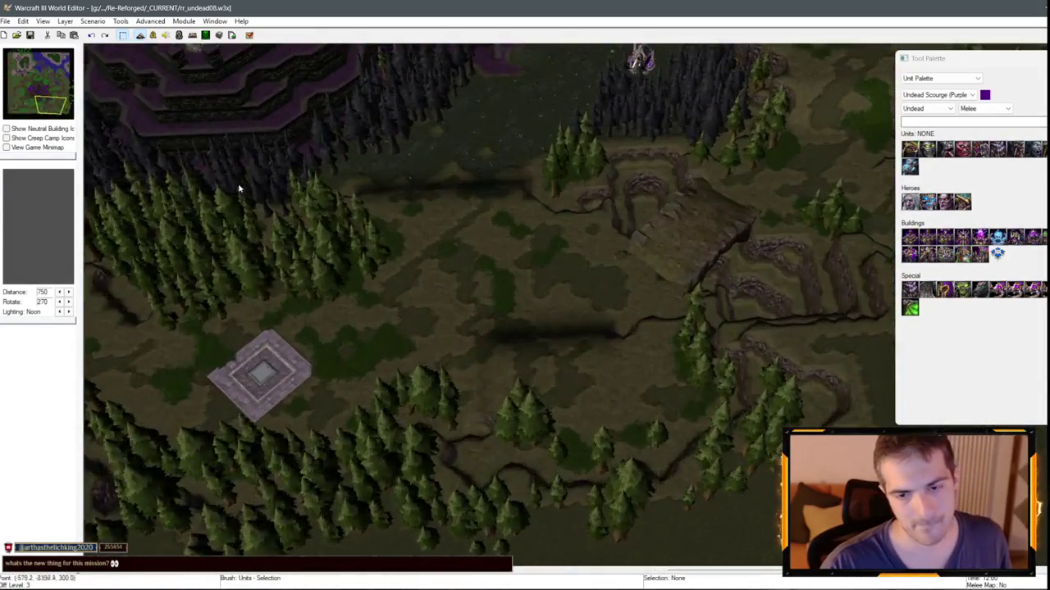
{"action": "key", "text": "Up"}
{"action": "key", "text": "Left"}
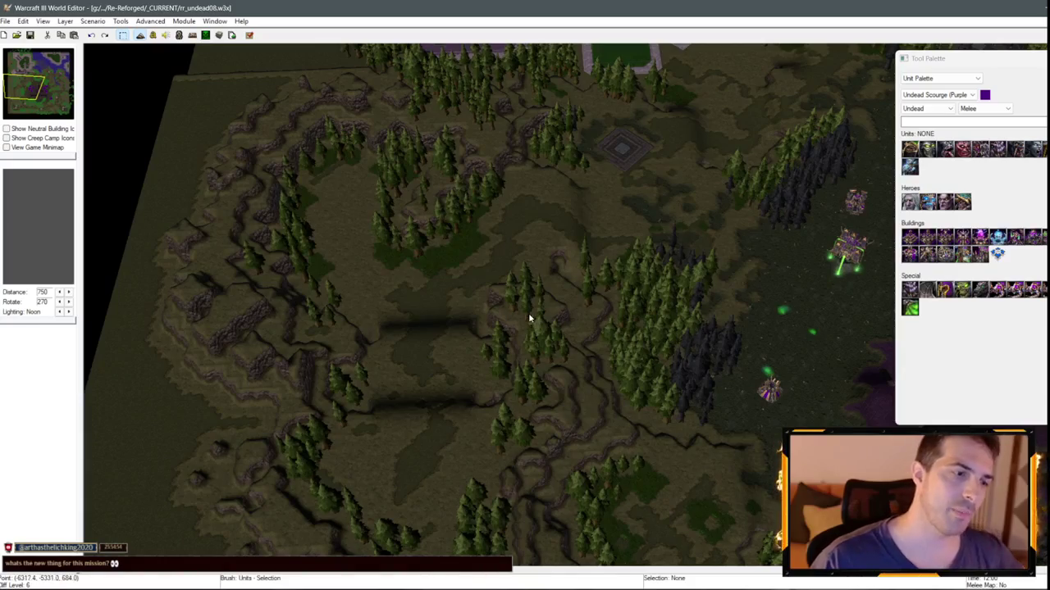
{"action": "left_click", "coordinate": [48, 107]}
{"action": "mouse_move", "coordinate": [49, 107]}
{"action": "left_mouse_down"}
{"action": "mouse_move", "coordinate": [66, 98]}
{"action": "mouse_move", "coordinate": [24, 97]}
{"action": "left_mouse_up"}
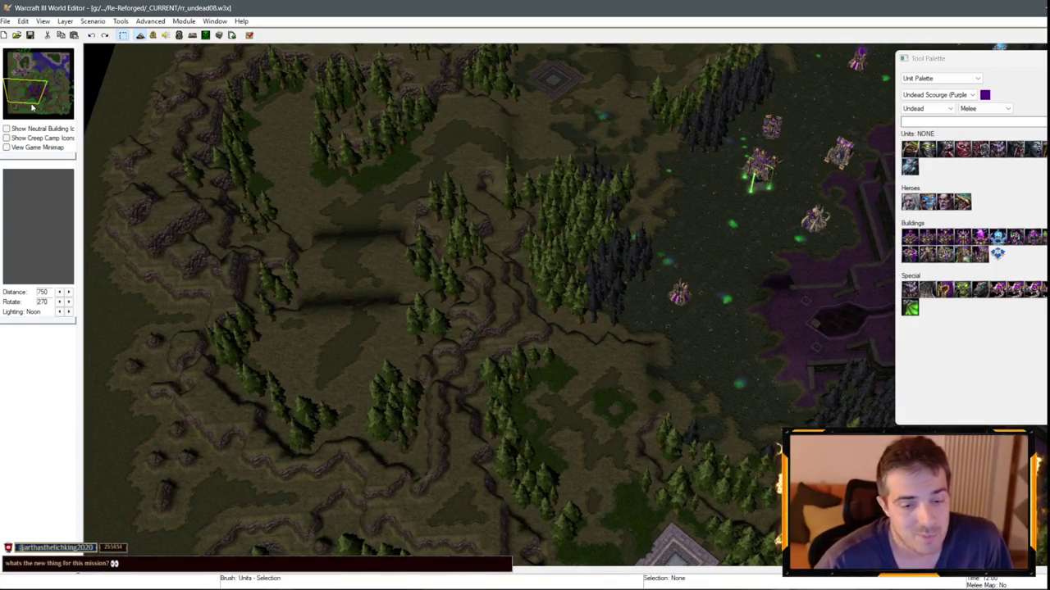
{"action": "left_click_drag", "start_coordinate": [33, 106], "coordinate": [71, 59]}
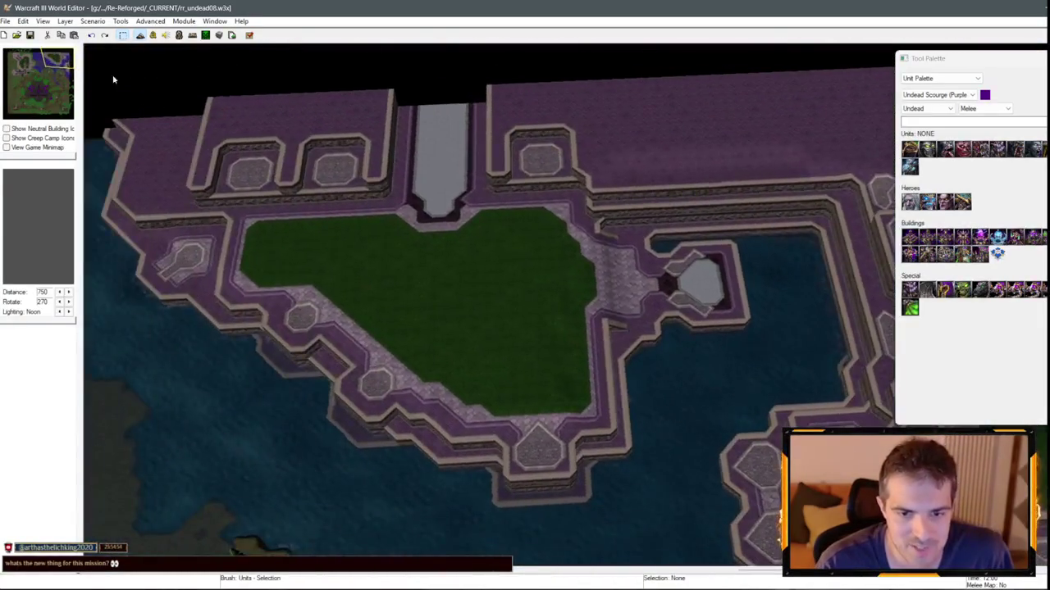
{"action": "key", "text": "Down"}
{"action": "key", "text": "Down"}
{"action": "key", "text": "Down"}
{"action": "key", "text": "Down"}
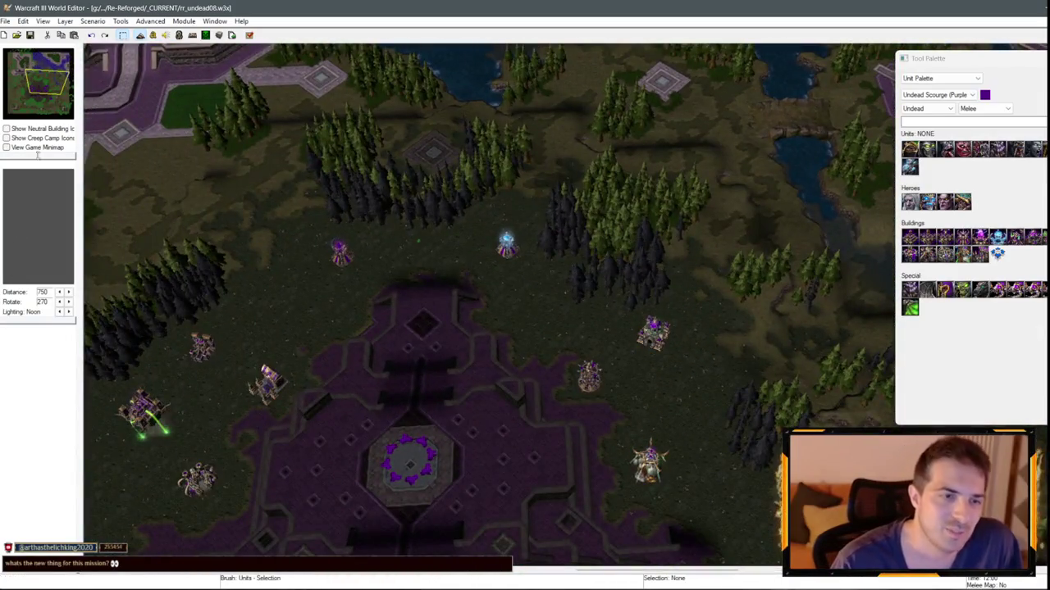
{"action": "left_click_drag", "start_coordinate": [20, 105], "coordinate": [24, 107]}
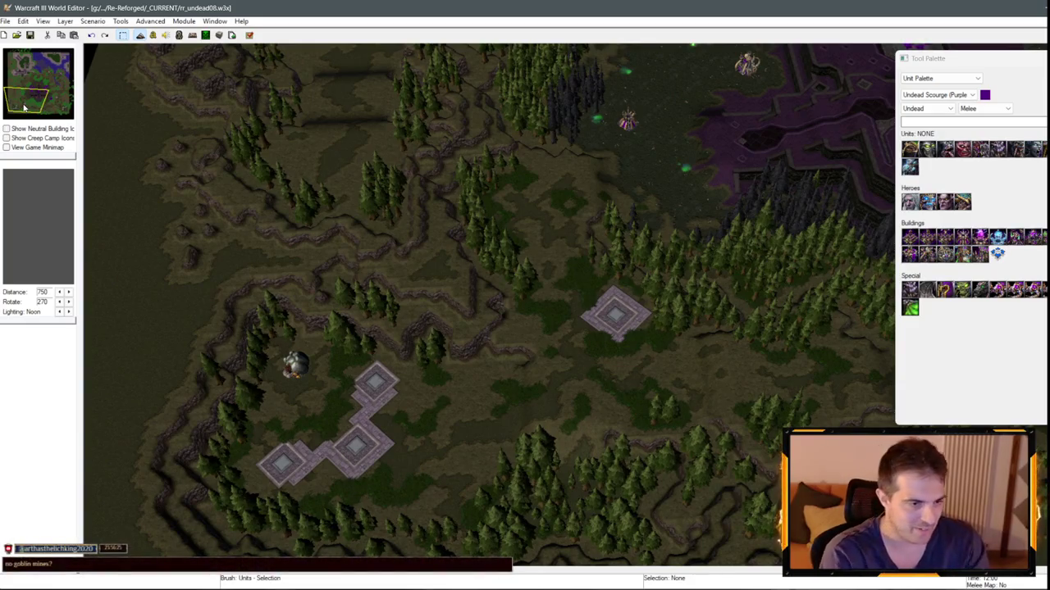
{"action": "mouse_move", "coordinate": [487, 288]}
{"action": "left_mouse_down"}
{"action": "mouse_move", "coordinate": [356, 180]}
{"action": "mouse_move", "coordinate": [375, 328]}
{"action": "left_mouse_up"}
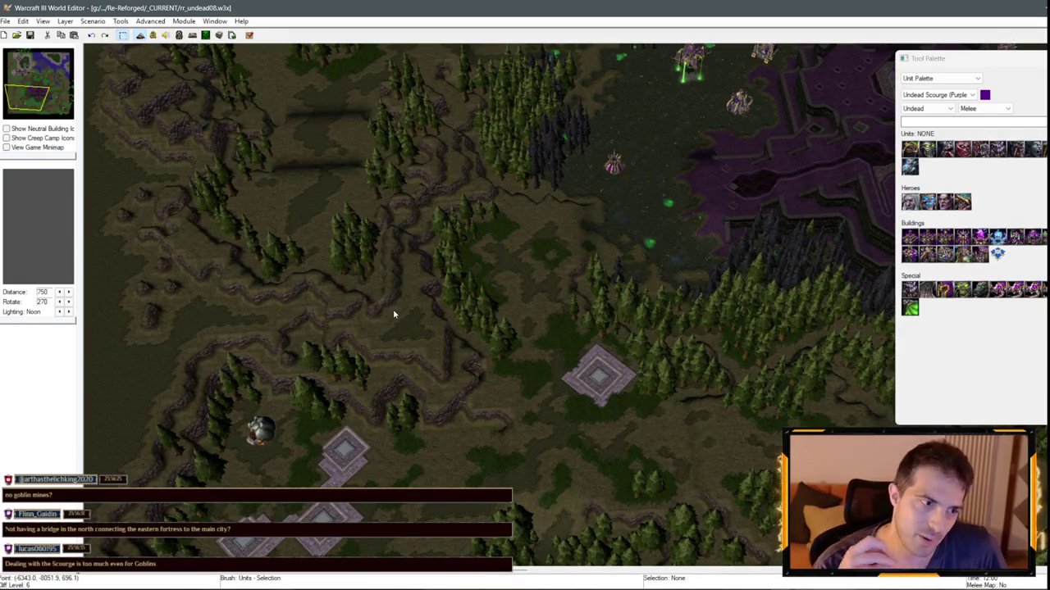
{"action": "key", "text": "Up"}
{"action": "key", "text": "Right"}
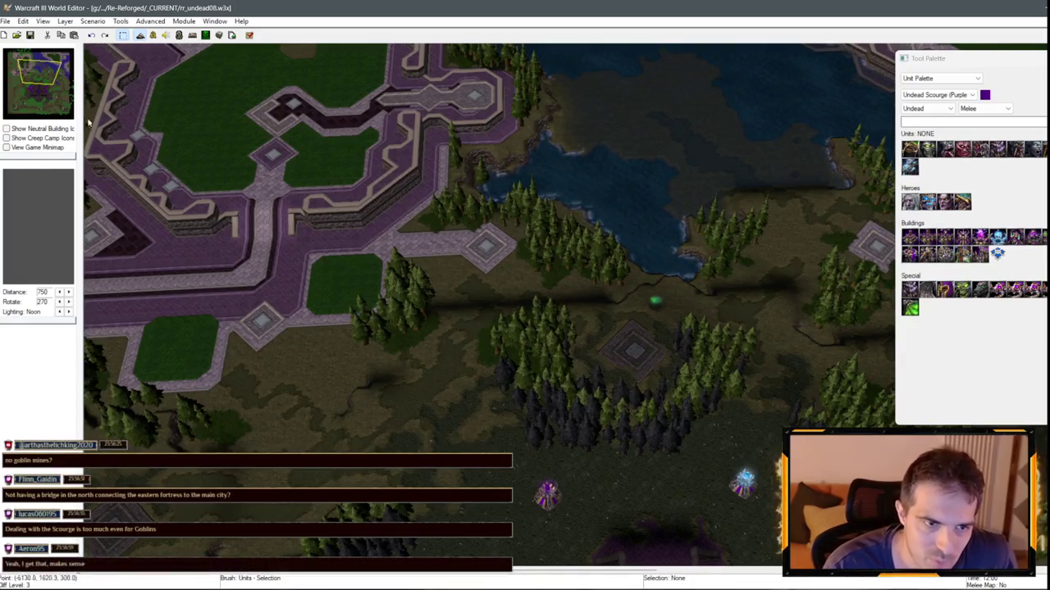
- Pan around the map from the Undead base to the northern lake and forest
{"action": "left_click", "coordinate": [37, 98]}
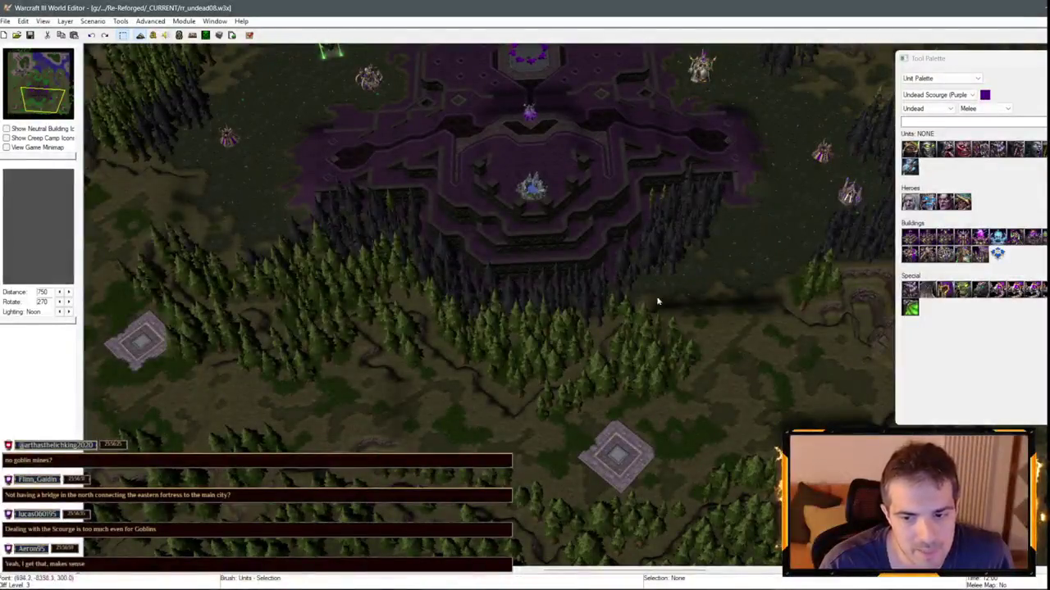
{"action": "key", "text": "Left"}
{"action": "key", "text": "Up"}
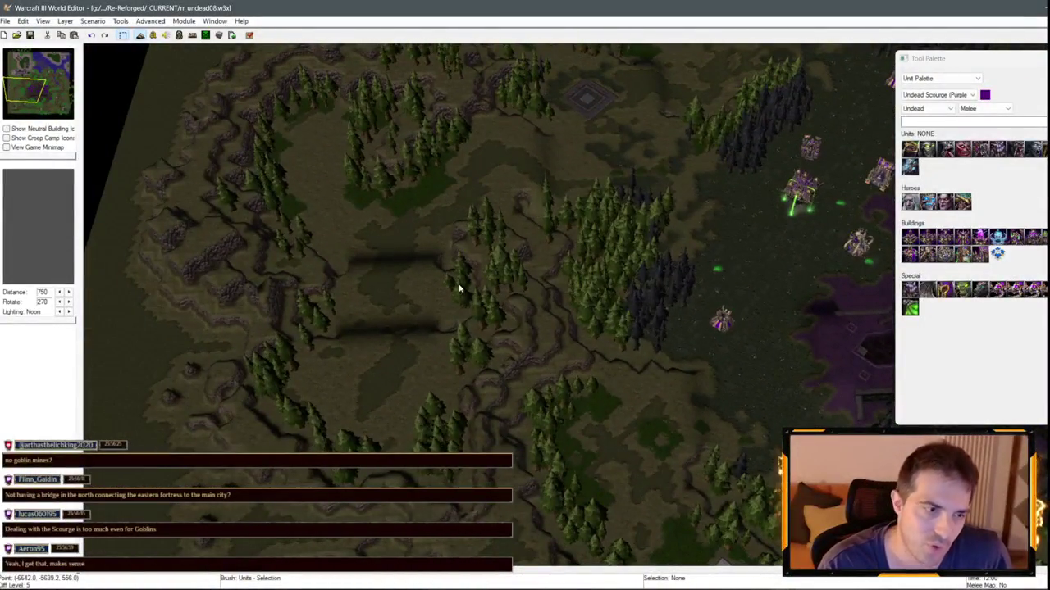
{"action": "key", "text": "Left"}
{"action": "key", "text": "Down"}
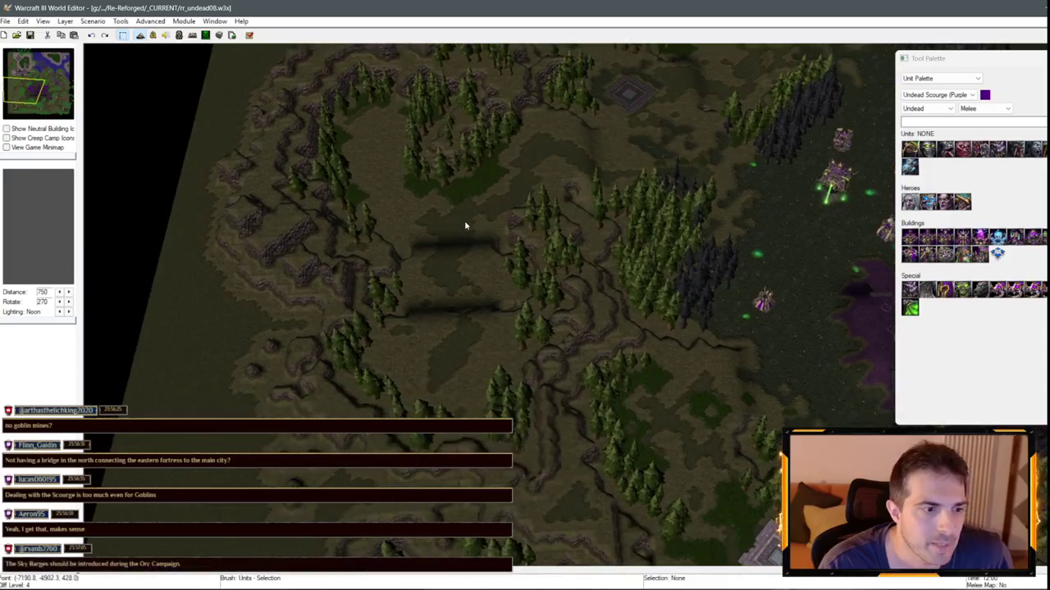
{"action": "key", "text": "Right"}
{"action": "key", "text": "Down"}
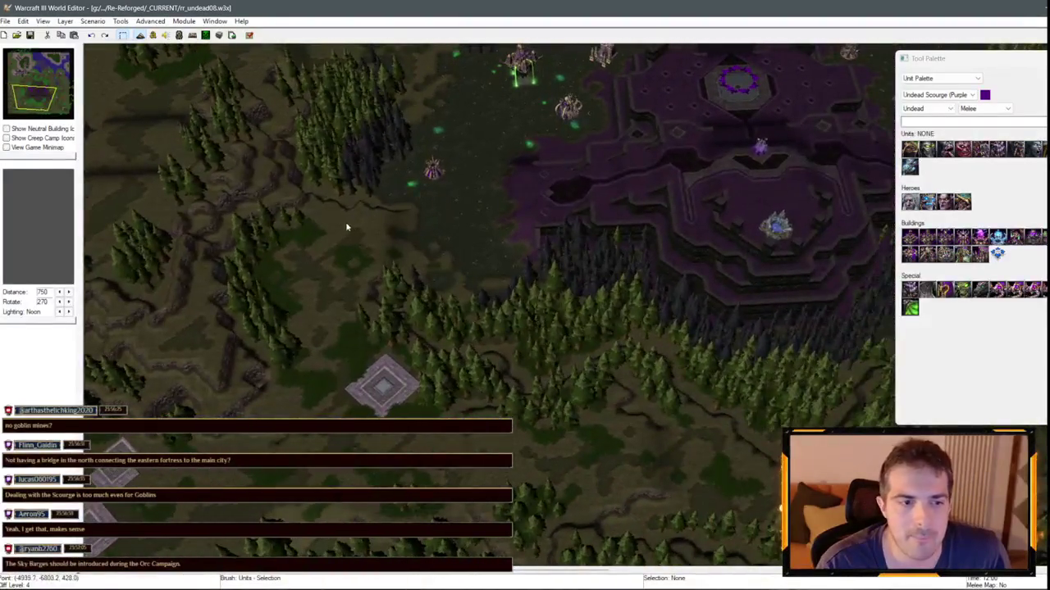
{"action": "mouse_move", "coordinate": [32, 109]}
{"action": "left_mouse_down"}
{"action": "mouse_move", "coordinate": [16, 90]}
{"action": "mouse_move", "coordinate": [52, 75]}
{"action": "mouse_move", "coordinate": [54, 59]}
{"action": "left_mouse_up"}
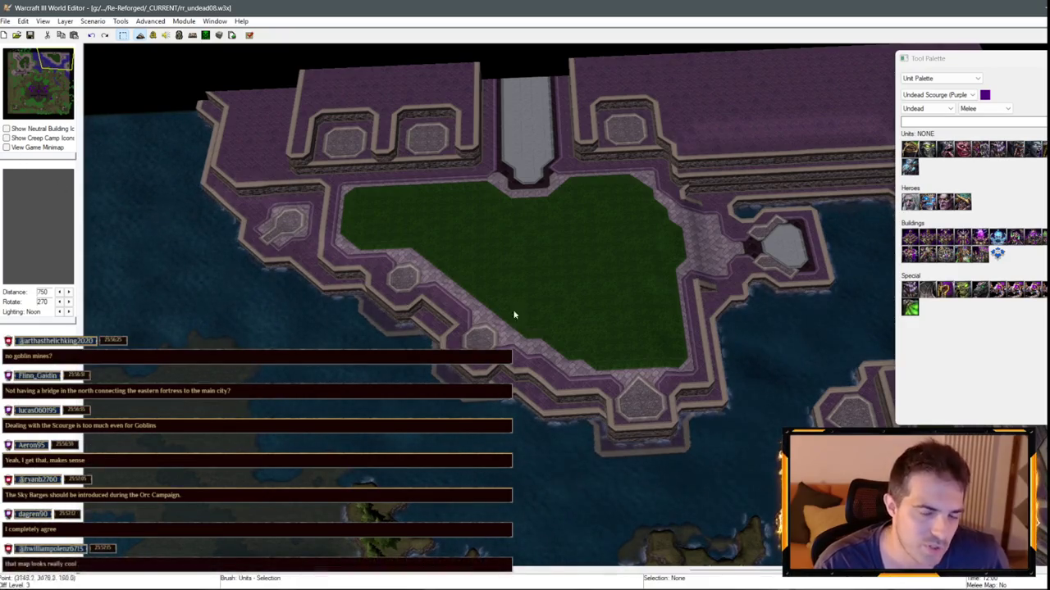
{"action": "left_click_drag", "start_coordinate": [53, 63], "coordinate": [32, 90]}
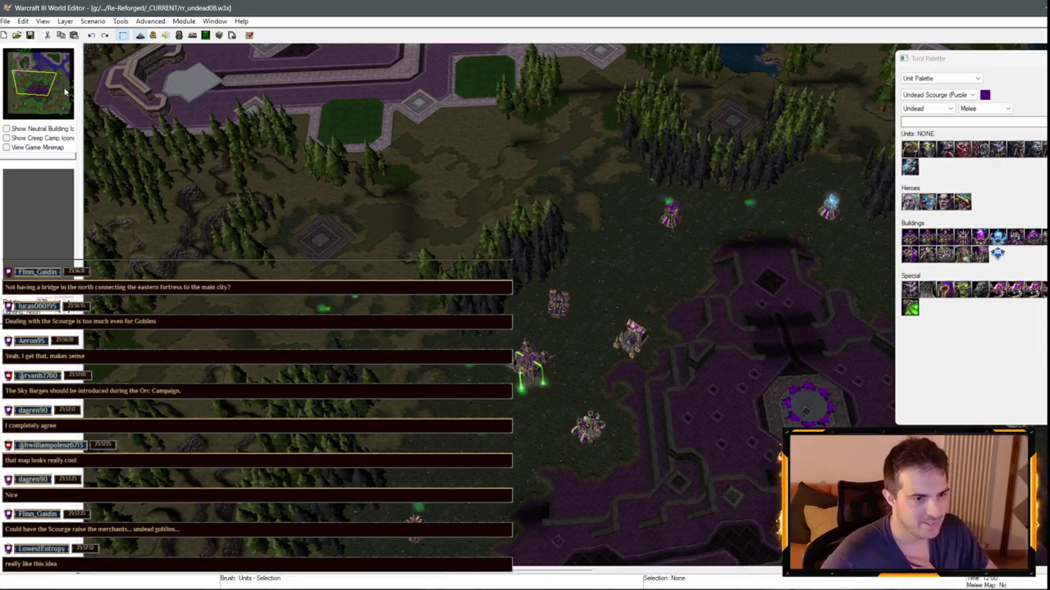
- Bring the view back over the Undead base, zoom in, and save the map
{"action": "left_click", "coordinate": [15, 97]}
{"action": "mouse_move", "coordinate": [15, 97]}
{"action": "left_mouse_down"}
{"action": "mouse_move", "coordinate": [46, 109]}
{"action": "mouse_move", "coordinate": [12, 86]}
{"action": "mouse_move", "coordinate": [37, 86]}
{"action": "left_mouse_up"}
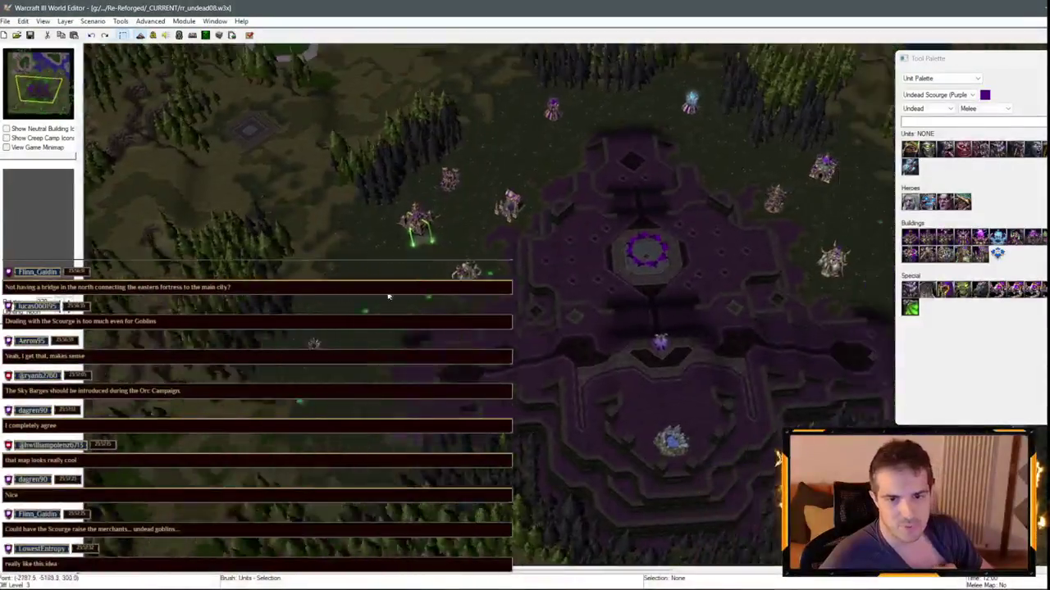
{"action": "left_click_drag", "start_coordinate": [388, 297], "coordinate": [445, 228]}
{"action": "mouse_move", "coordinate": [742, 302]}
{"action": "left_mouse_down"}
{"action": "mouse_move", "coordinate": [203, 143]}
{"action": "mouse_move", "coordinate": [642, 350]}
{"action": "left_mouse_up"}
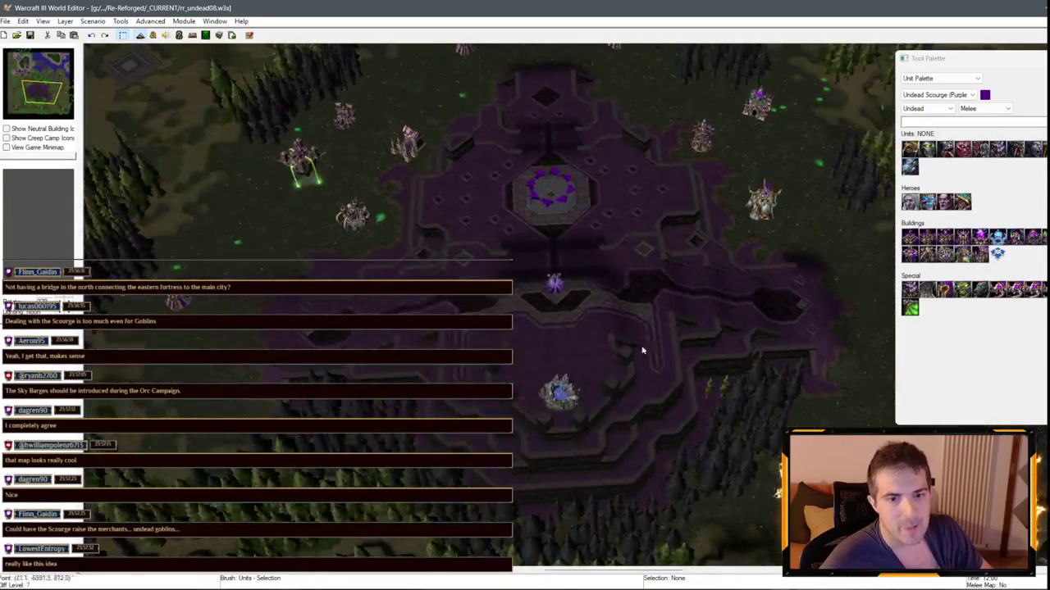
{"action": "key", "text": "Down"}
{"action": "key", "text": "Right"}
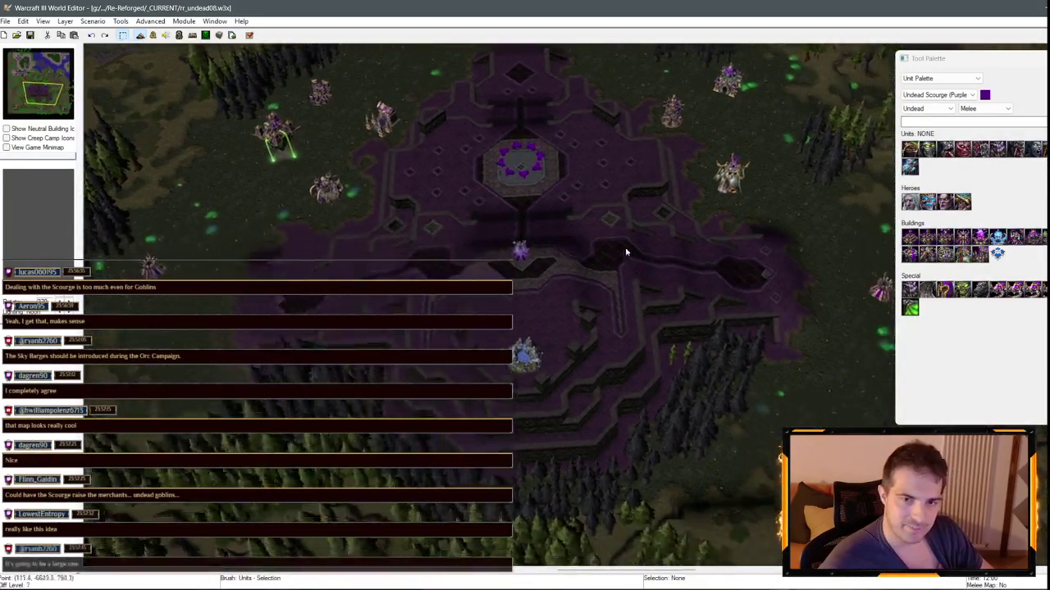
{"action": "scroll", "coordinate": [625, 253], "scroll_direction": "up", "scroll_amount": 3}
{"action": "scroll", "coordinate": [618, 261], "scroll_direction": "up", "scroll_amount": 3}
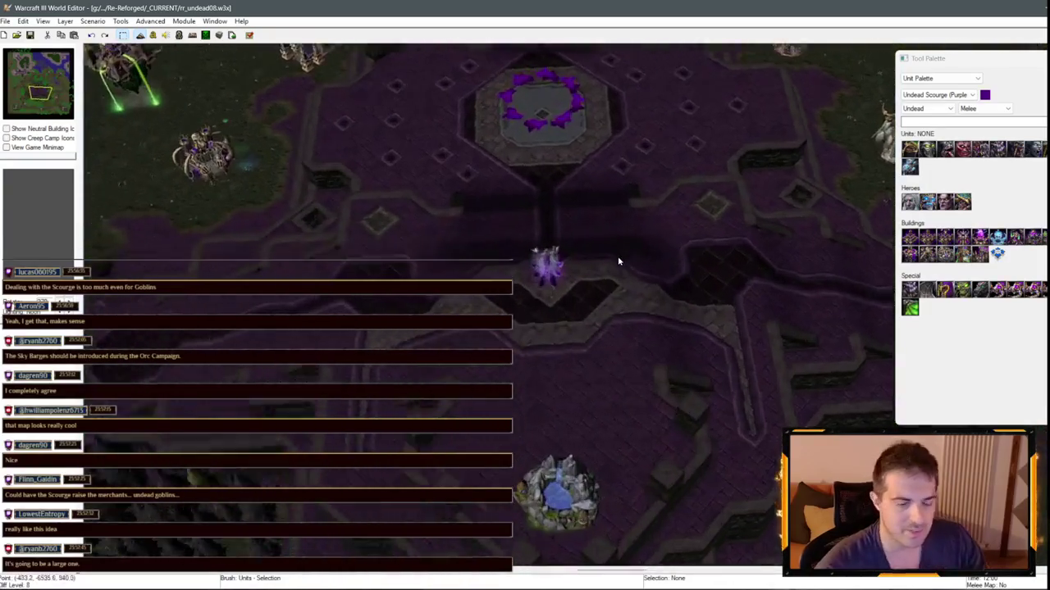
{"action": "scroll", "coordinate": [525, 235], "scroll_direction": "up", "scroll_amount": 2}
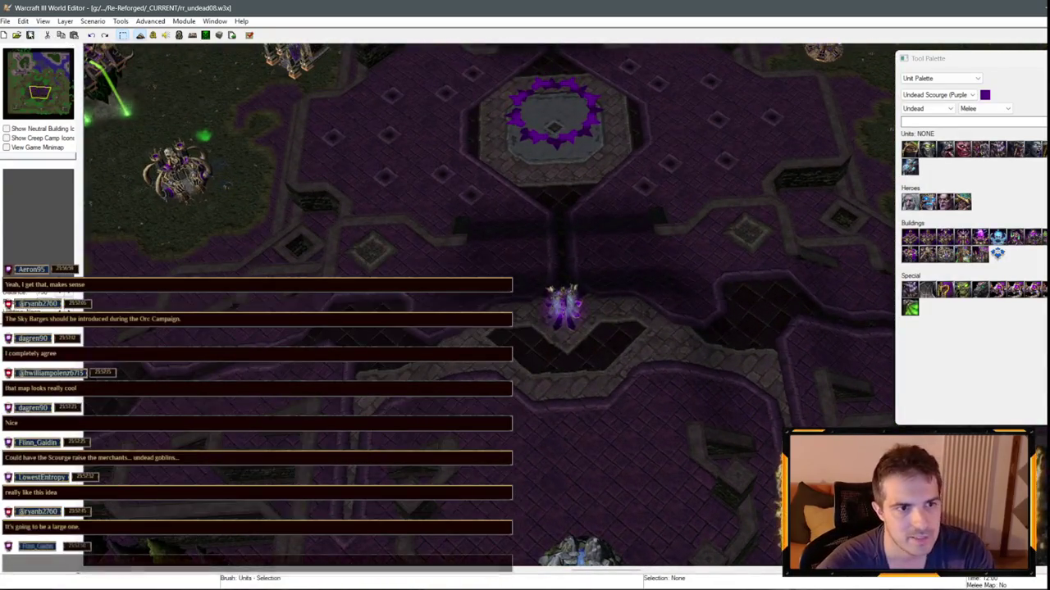
{"action": "key", "text": "ctrl+s"}
- Launch Test Map and continue past the Chapter Eight loading screen into the game
{"action": "left_click", "coordinate": [250, 35]}
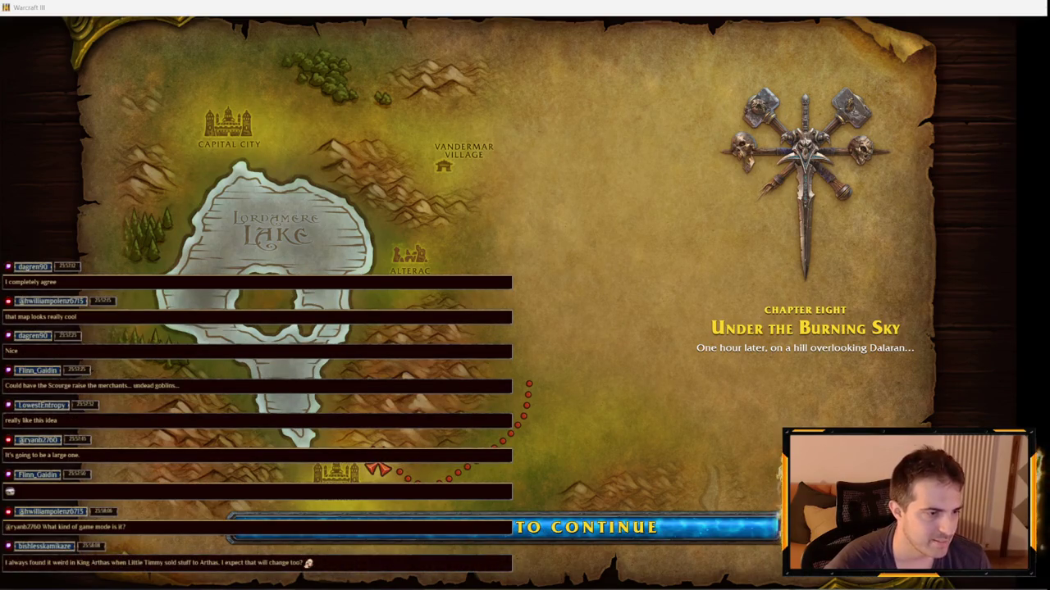
{"action": "left_click", "coordinate": [308, 271]}
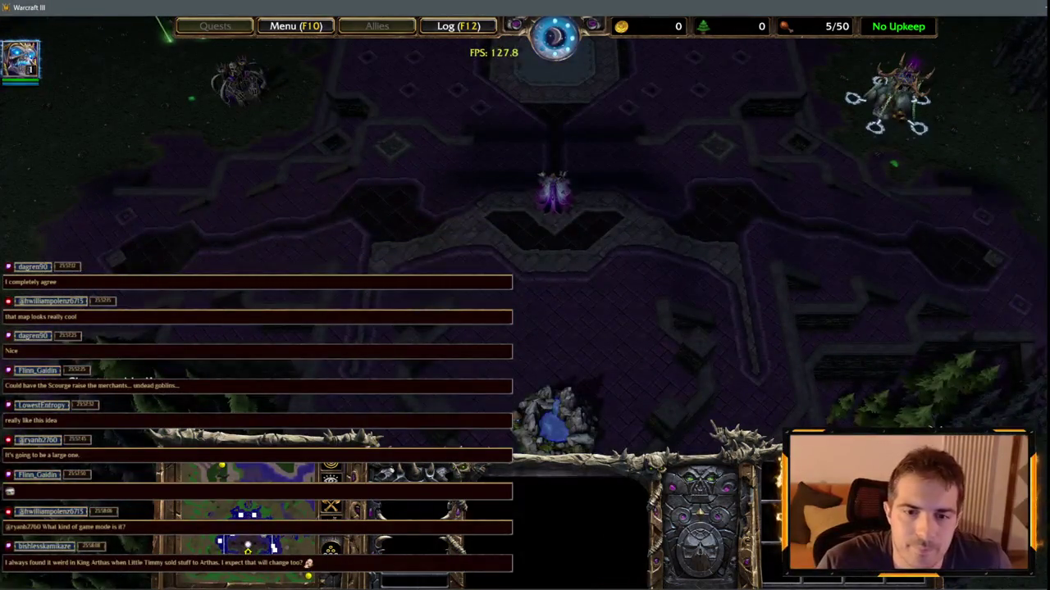
- Select the Lich and inspect the Halls of the Dead, then move the camera to the nearby forest
{"action": "left_click", "coordinate": [549, 205]}
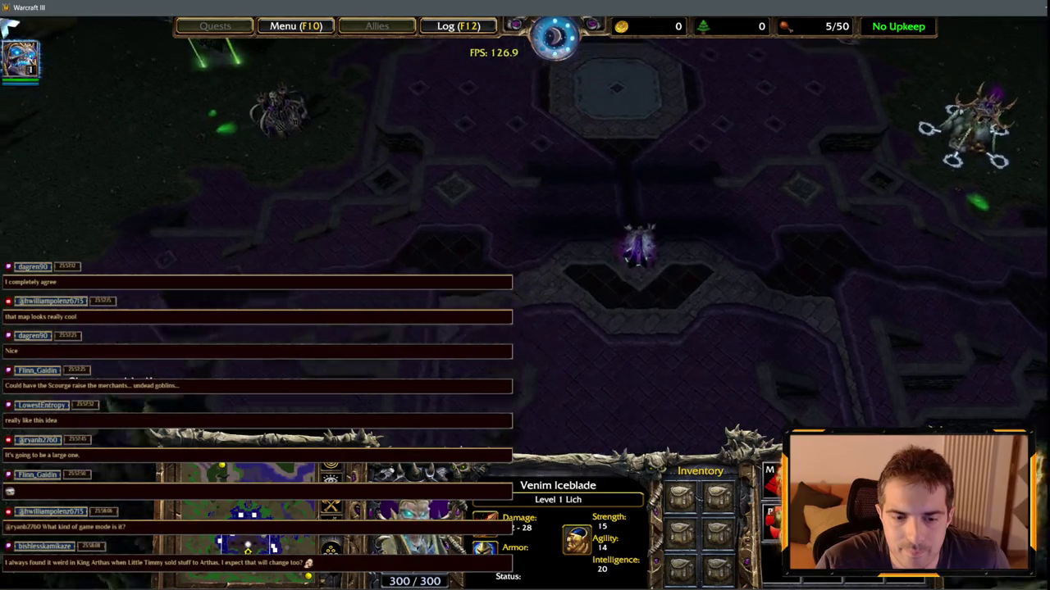
{"action": "left_click", "coordinate": [279, 114]}
{"action": "left_click", "coordinate": [410, 246]}
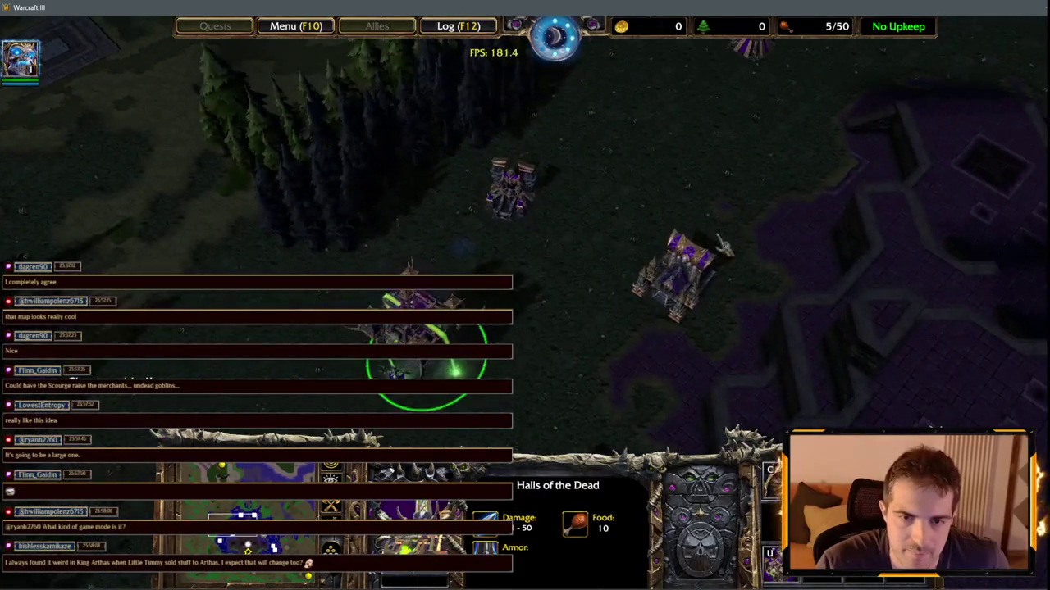
{"action": "key", "text": "Down"}
{"action": "key", "text": "Right"}
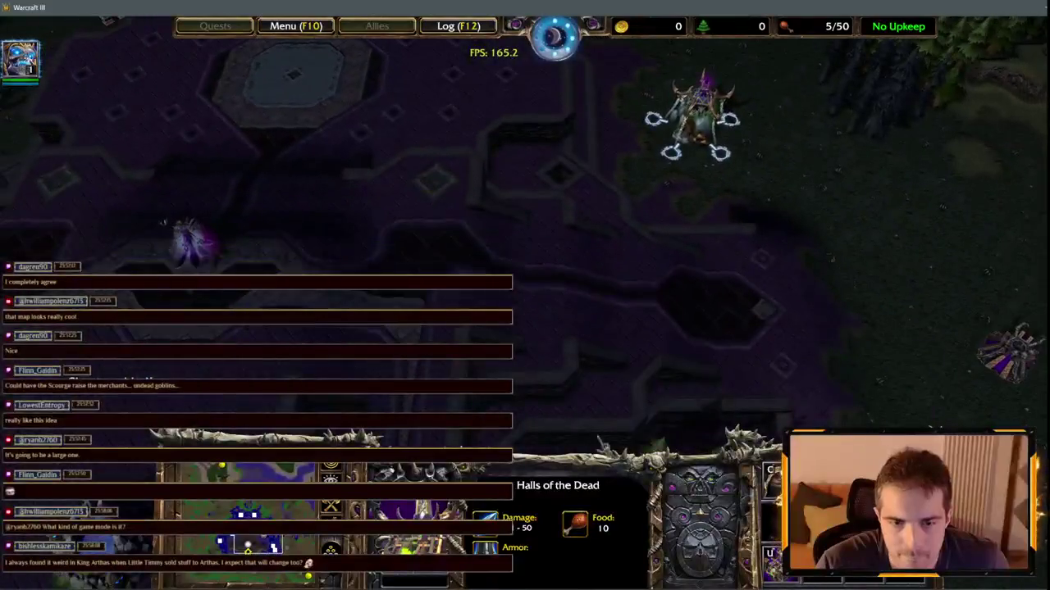
{"action": "mouse_move", "coordinate": [258, 546]}
{"action": "left_mouse_down"}
{"action": "mouse_move", "coordinate": [201, 547]}
{"action": "mouse_move", "coordinate": [205, 580]}
{"action": "mouse_move", "coordinate": [208, 513]}
{"action": "mouse_move", "coordinate": [289, 477]}
{"action": "mouse_move", "coordinate": [282, 513]}
{"action": "mouse_move", "coordinate": [211, 513]}
{"action": "mouse_move", "coordinate": [206, 549]}
{"action": "mouse_move", "coordinate": [304, 581]}
{"action": "mouse_move", "coordinate": [278, 516]}
{"action": "mouse_move", "coordinate": [288, 492]}
{"action": "mouse_move", "coordinate": [205, 480]}
{"action": "mouse_move", "coordinate": [217, 480]}
{"action": "mouse_move", "coordinate": [212, 492]}
{"action": "mouse_move", "coordinate": [205, 481]}
{"action": "mouse_move", "coordinate": [218, 478]}
{"action": "mouse_move", "coordinate": [246, 548]}
{"action": "mouse_move", "coordinate": [254, 545]}
{"action": "mouse_move", "coordinate": [247, 552]}
{"action": "mouse_move", "coordinate": [291, 581]}
{"action": "mouse_move", "coordinate": [246, 568]}
{"action": "mouse_move", "coordinate": [210, 511]}
{"action": "left_mouse_up"}
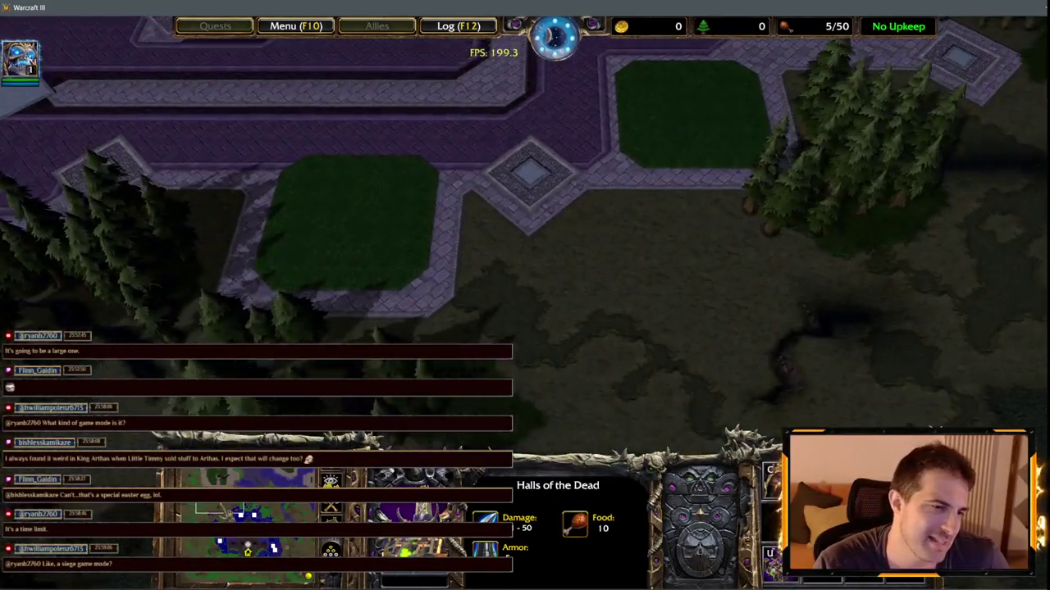
{"action": "key", "text": "Up"}
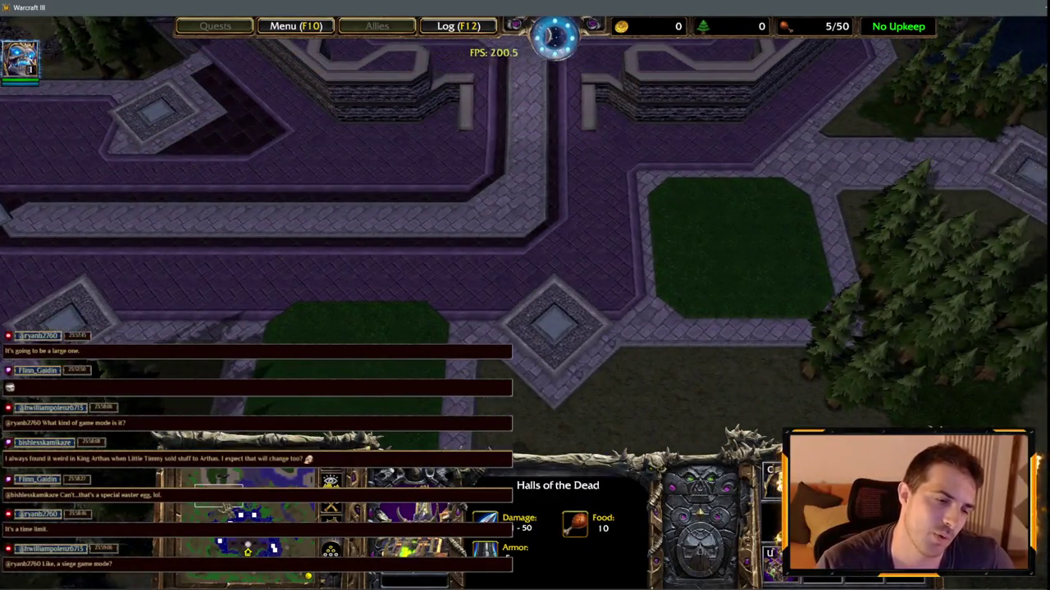
- Pan off the base and select the Temple of the Damned and Fountain of Health
{"action": "key", "text": "Down"}
{"action": "key", "text": "Right"}
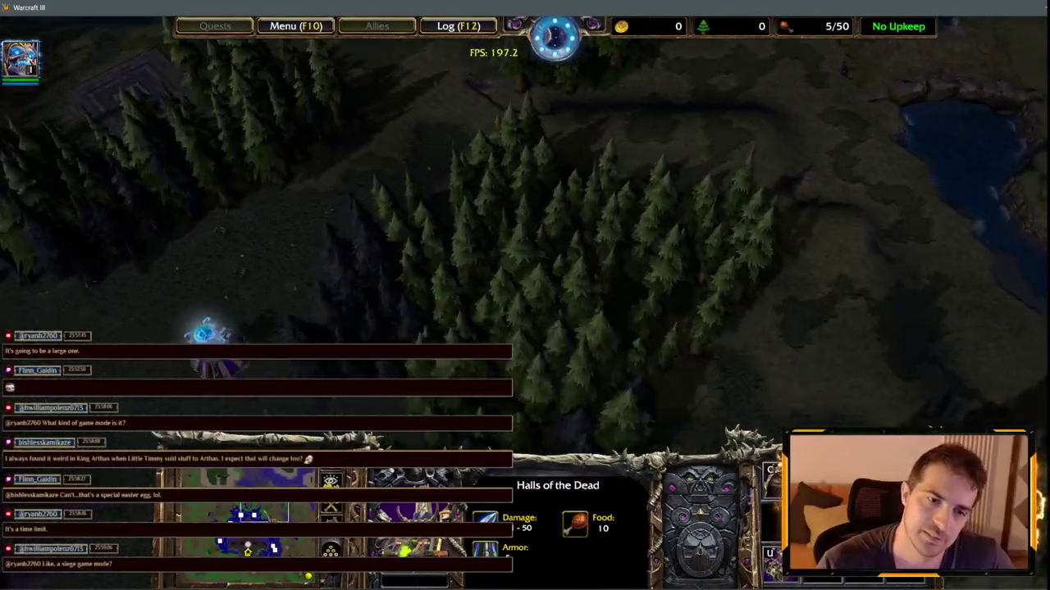
{"action": "key", "text": "BackSpace"}
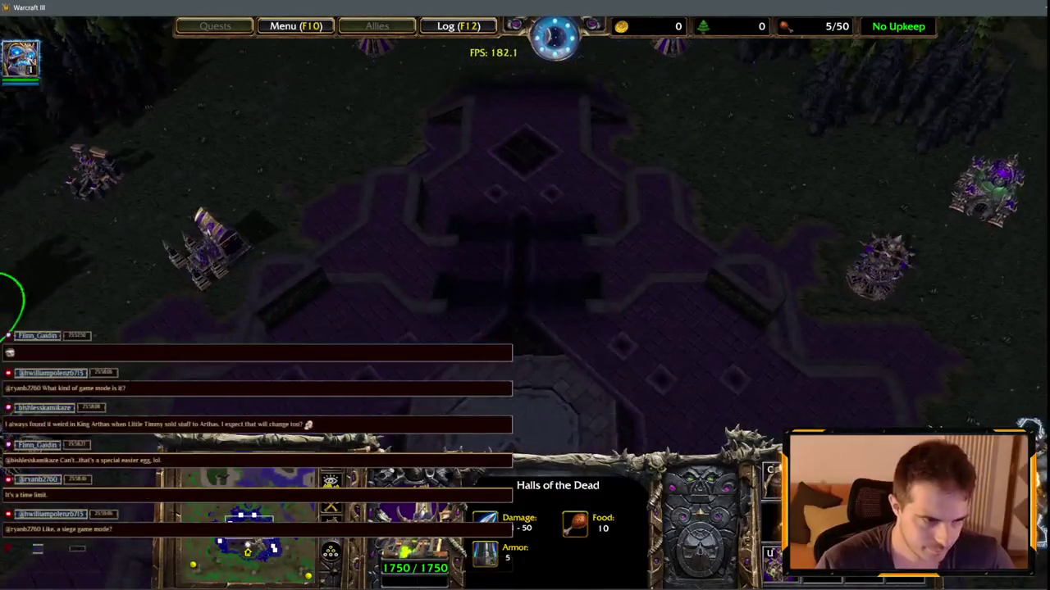
{"action": "key", "text": "Left"}
{"action": "key", "text": "Down"}
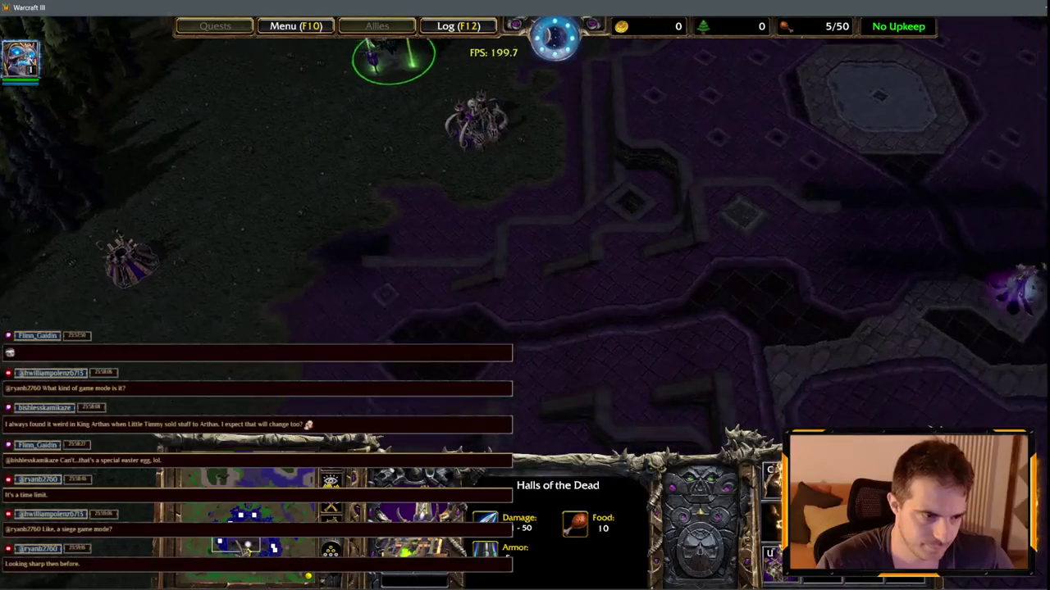
{"action": "left_click_drag", "start_coordinate": [305, 169], "coordinate": [427, 265]}
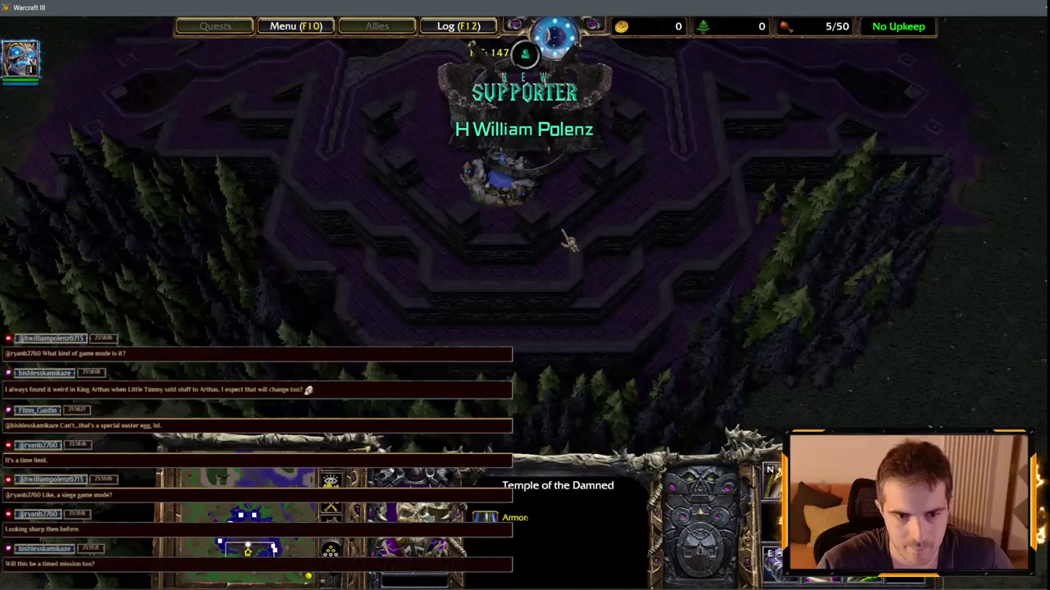
{"action": "left_click", "coordinate": [500, 182]}
- Pan north and south across the base and forest toward the river
{"action": "key", "text": "Up"}
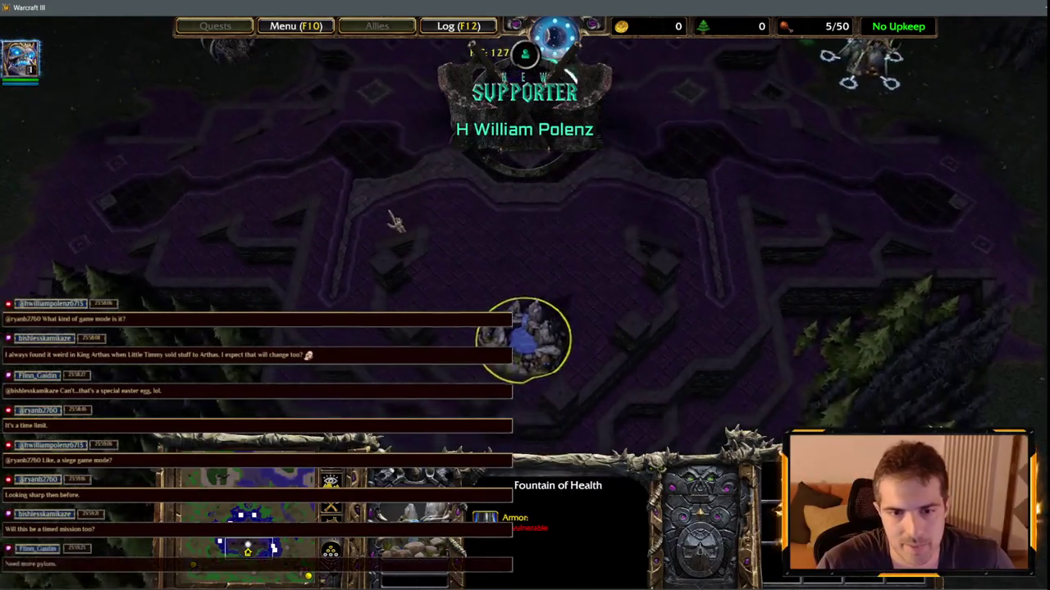
{"action": "key", "text": "Up"}
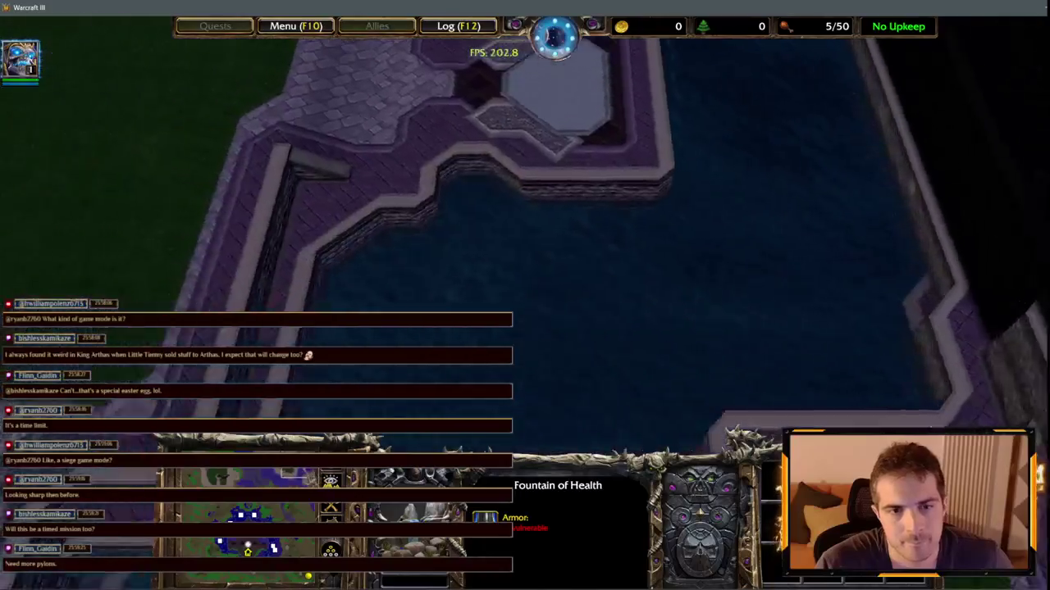
{"action": "key", "text": "Left"}
{"action": "key", "text": "Down"}
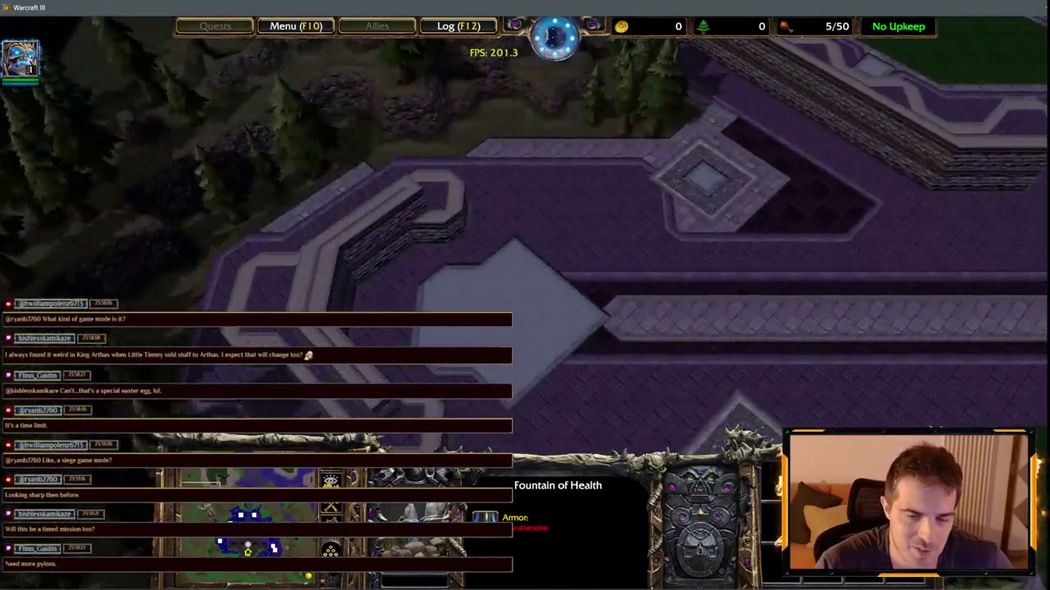
{"action": "key", "text": "Up"}
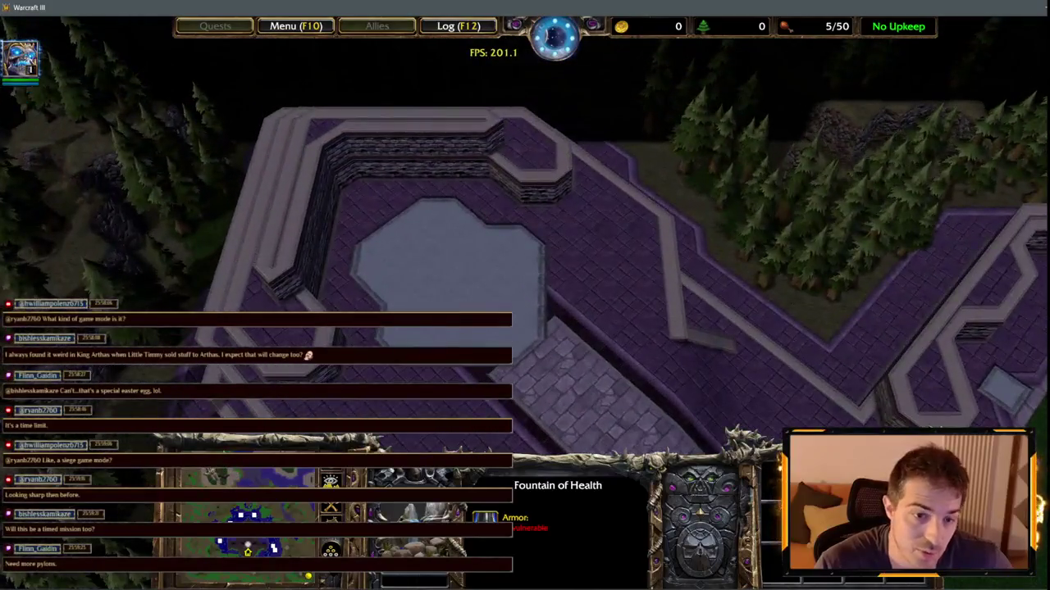
{"action": "key", "text": "Down"}
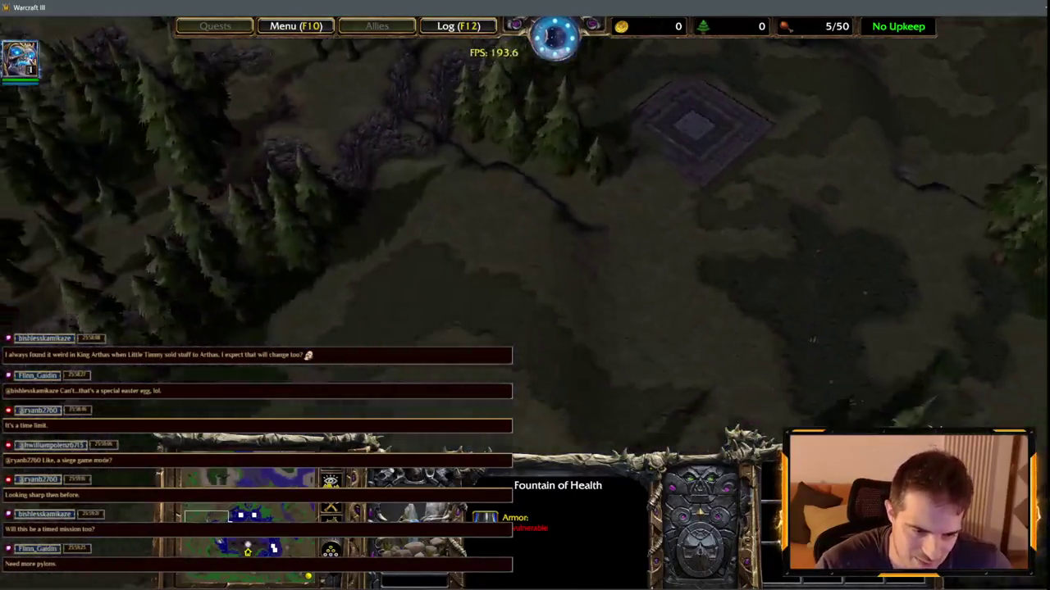
{"action": "key", "text": "Down"}
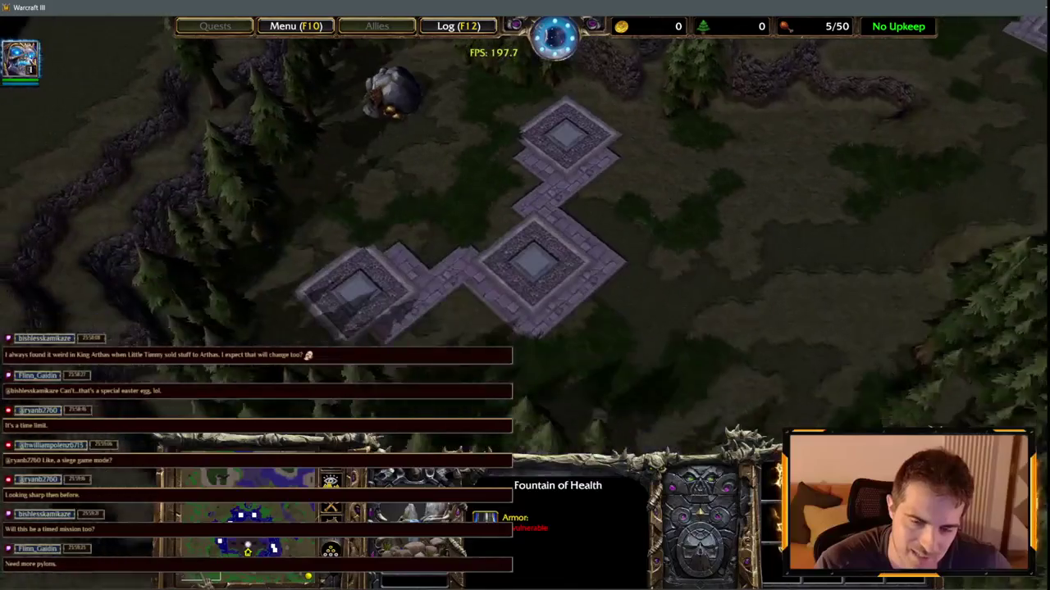
{"action": "key", "text": "Up"}
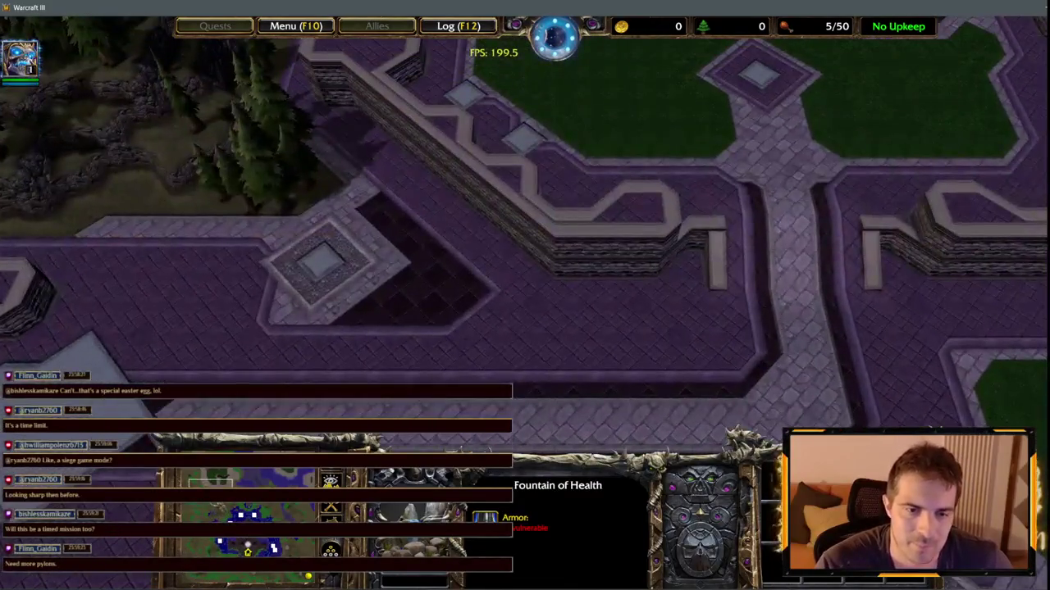
{"action": "key", "text": "Up"}
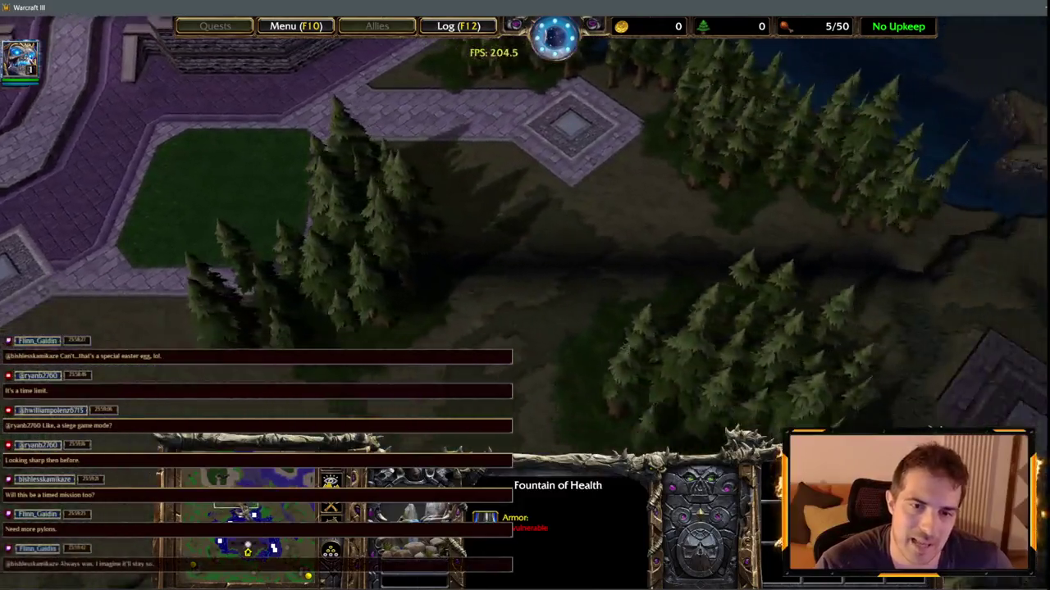
{"action": "key", "text": "Right"}
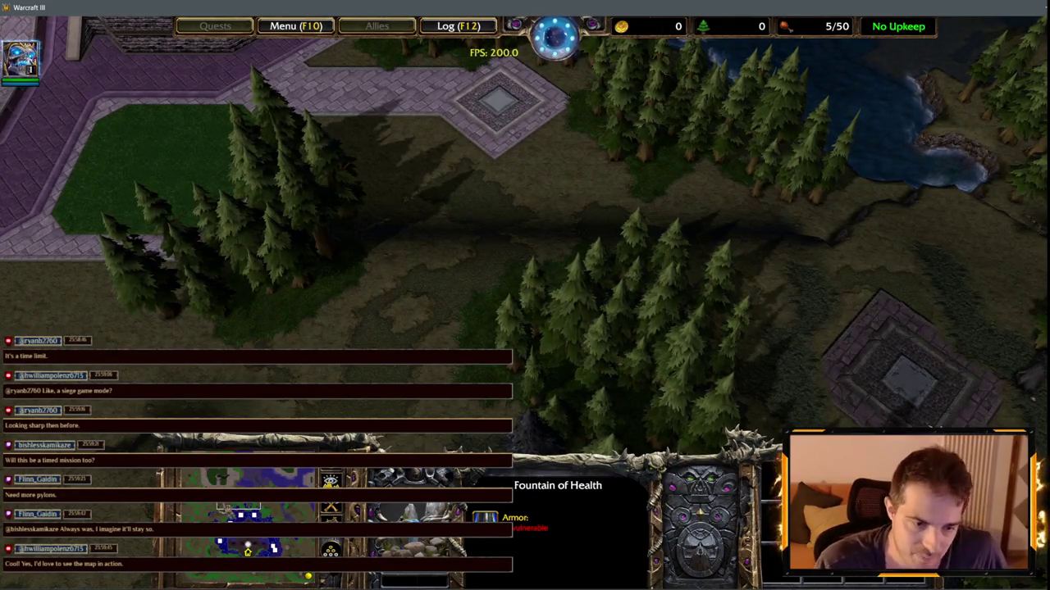
{"action": "key", "text": "Right"}
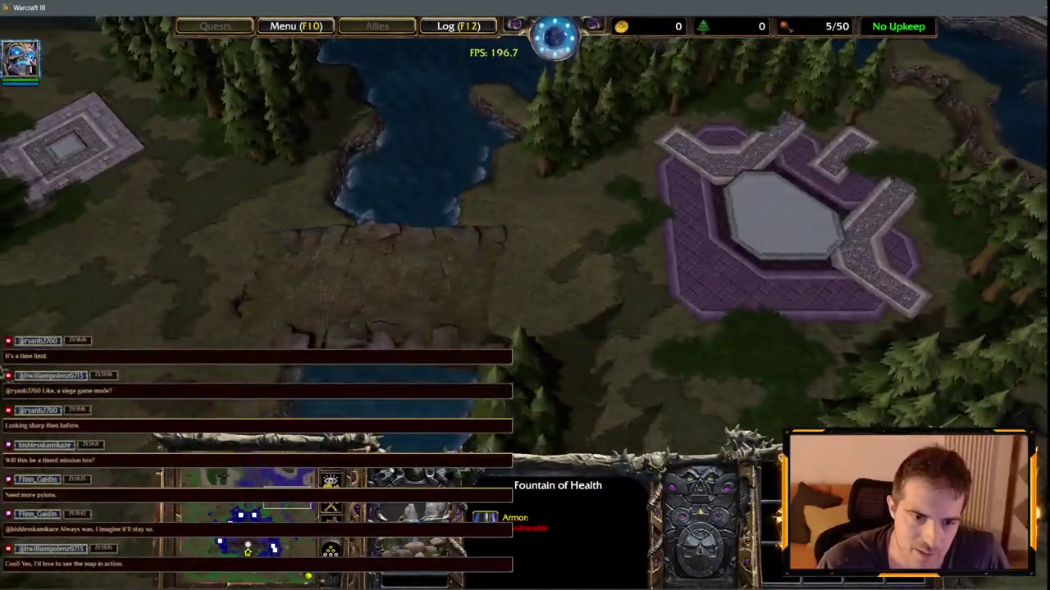
- Centre the view on the hero and pan north over the forest
{"action": "mouse_move", "coordinate": [4, 300]}
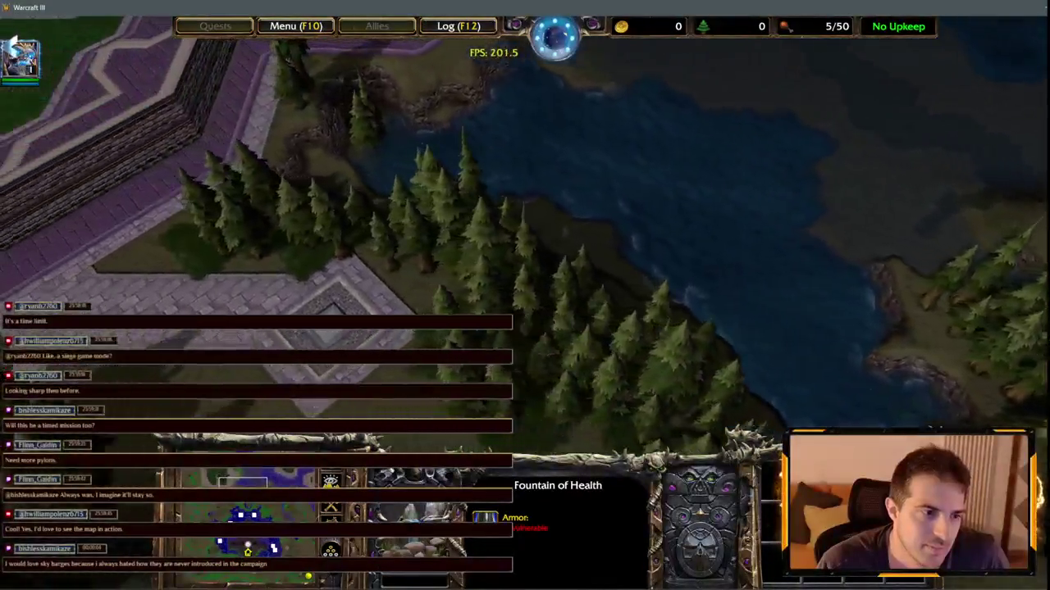
{"action": "mouse_move", "coordinate": [13, 41]}
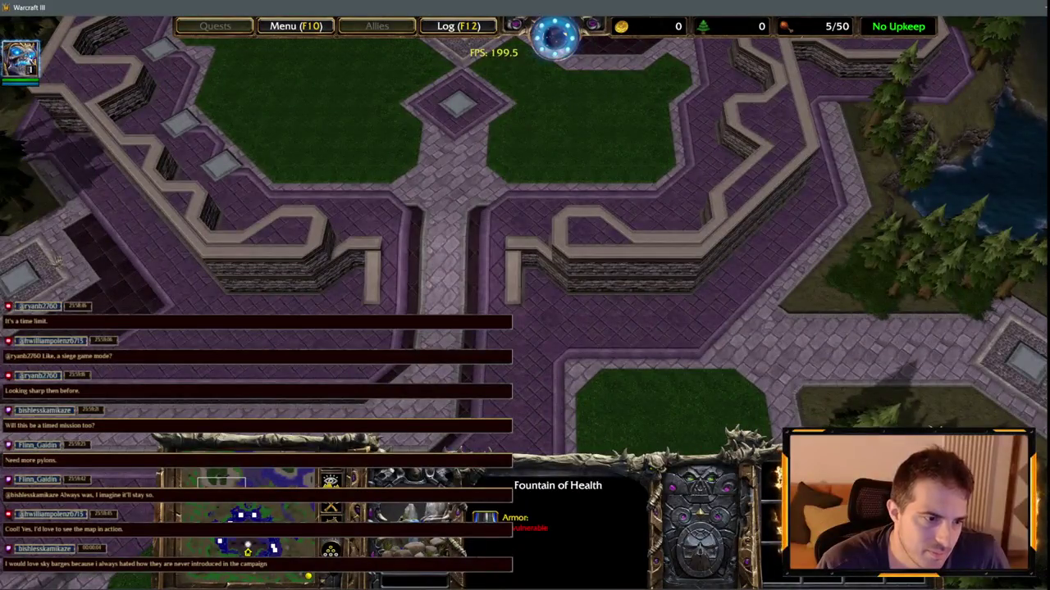
{"action": "double_click", "coordinate": [20, 54]}
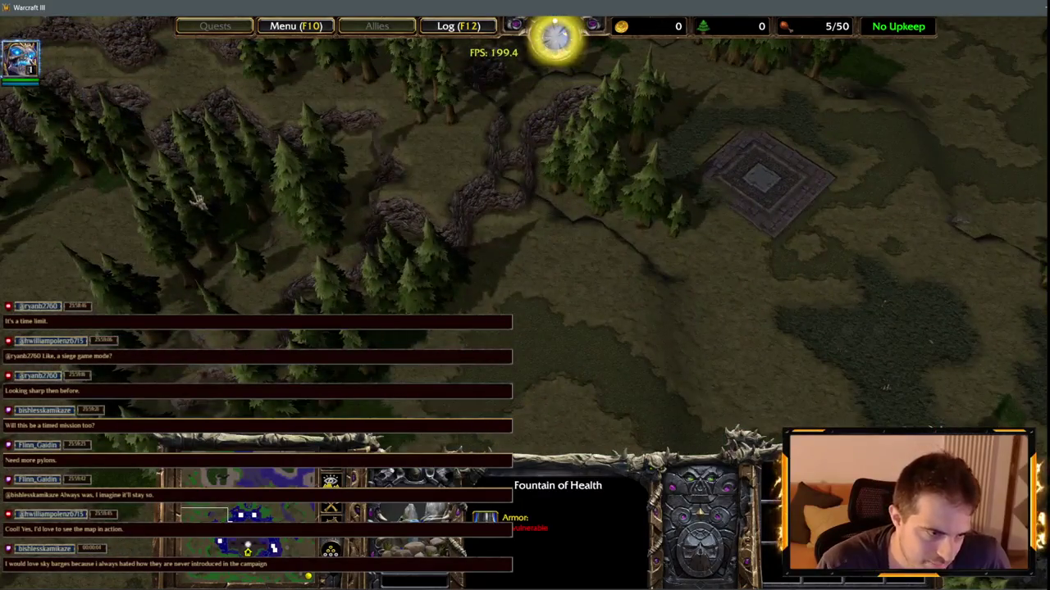
{"action": "key", "text": "Down"}
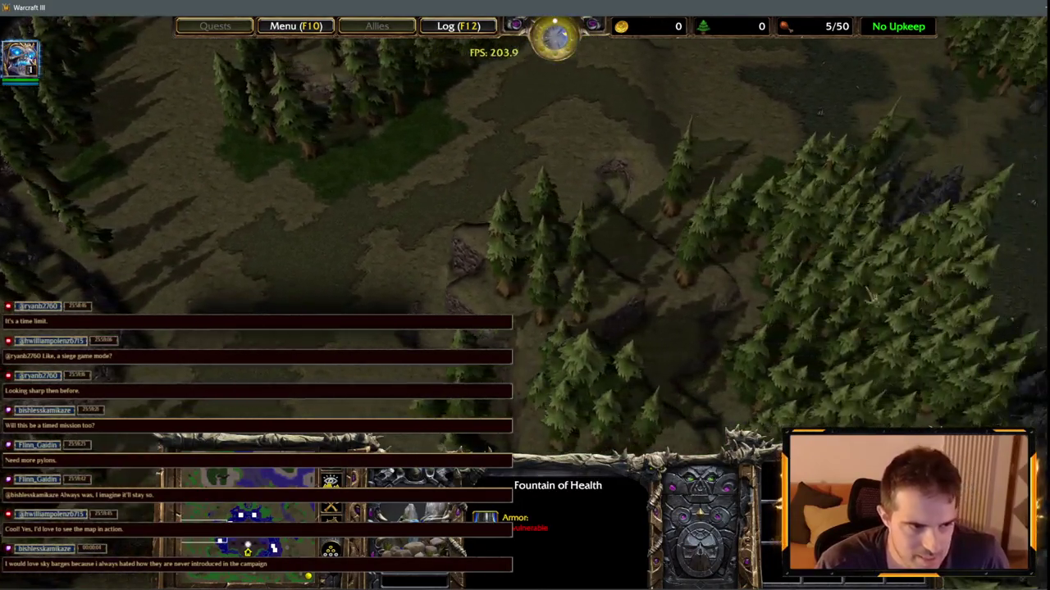
{"action": "mouse_move", "coordinate": [351, 24]}
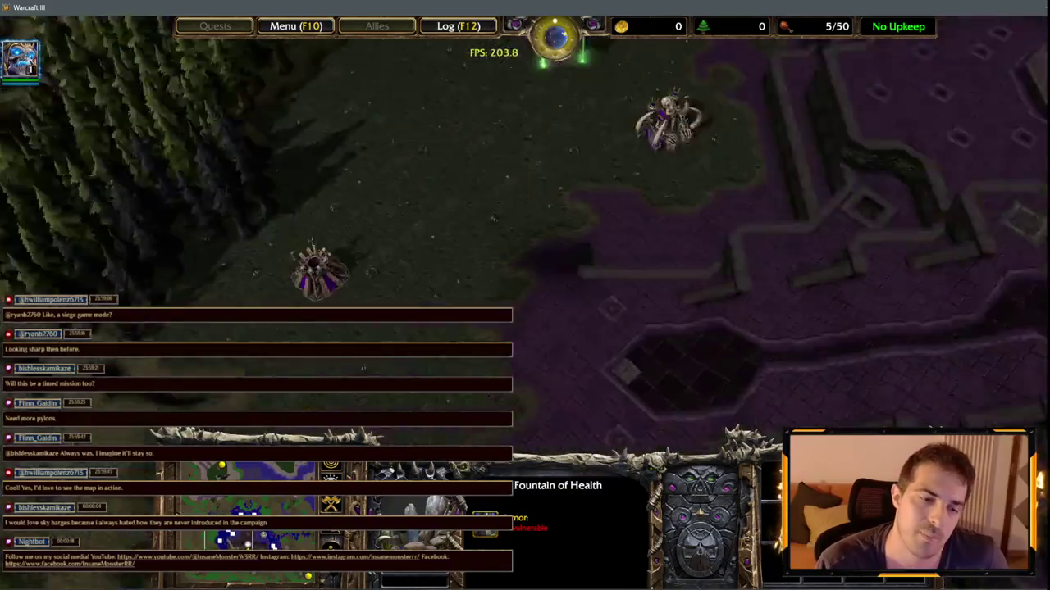
{"action": "key", "text": "Up"}
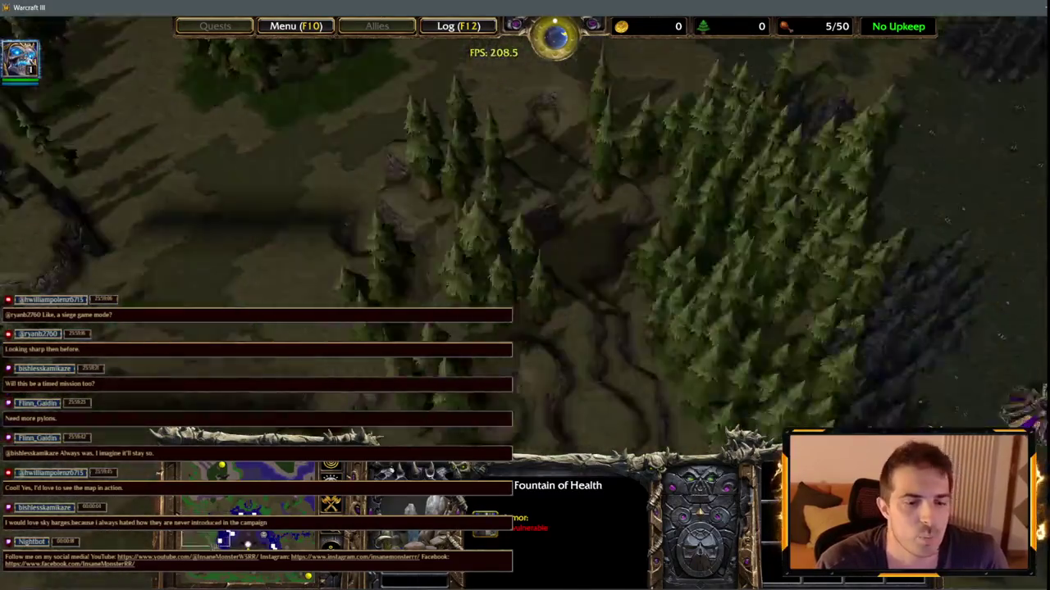
{"action": "key", "text": "Up"}
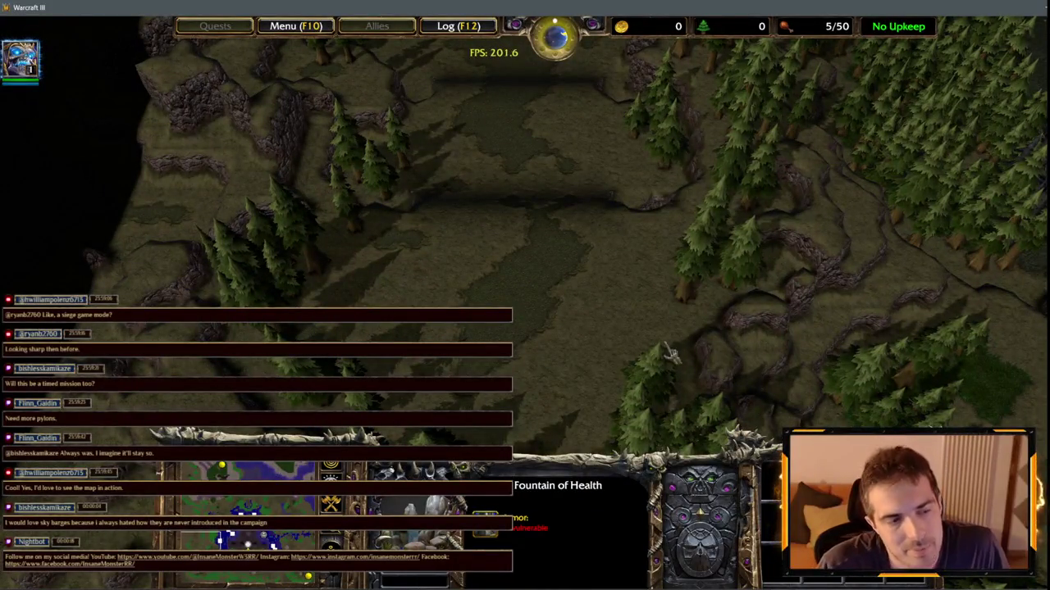
{"action": "key", "text": "Up"}
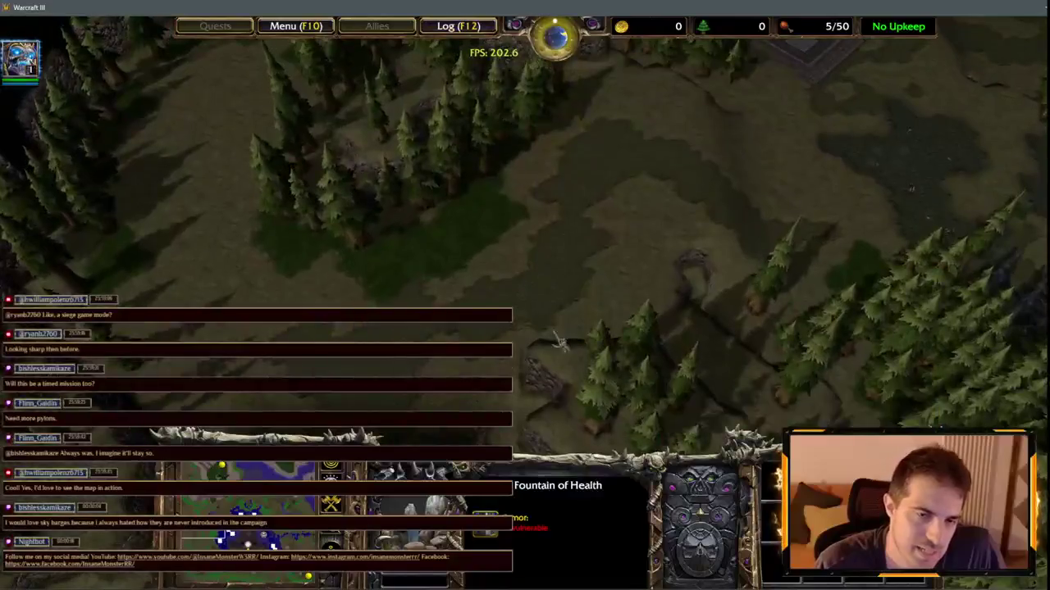
{"action": "key", "text": "Up"}
{"action": "key", "text": "Up"}
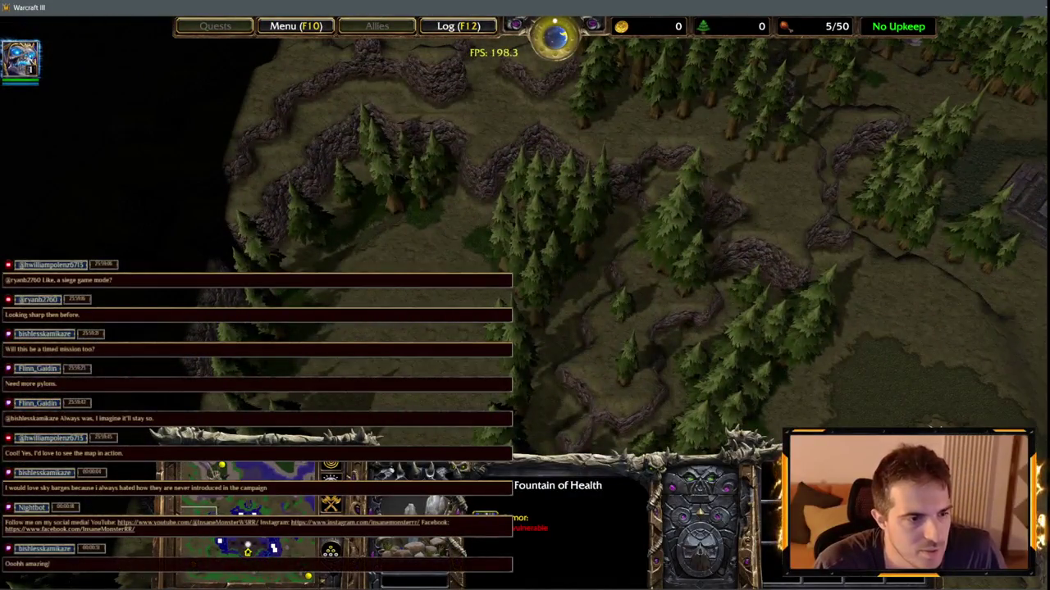
- Jump to the purple-tiled waterside and pan around the tiled forest platforms
{"action": "left_click", "coordinate": [282, 474]}
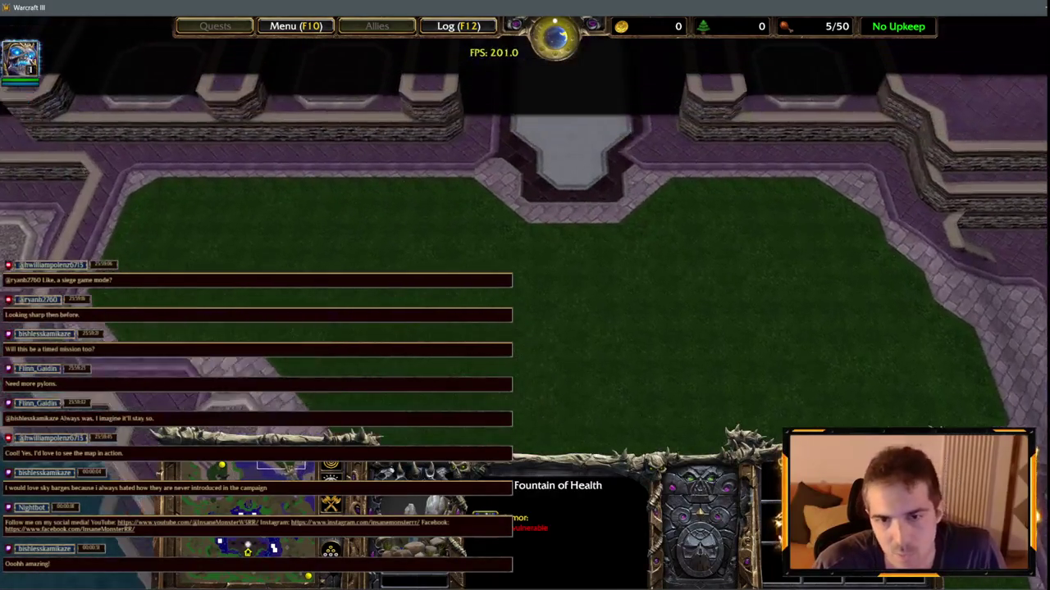
{"action": "key", "text": "Down"}
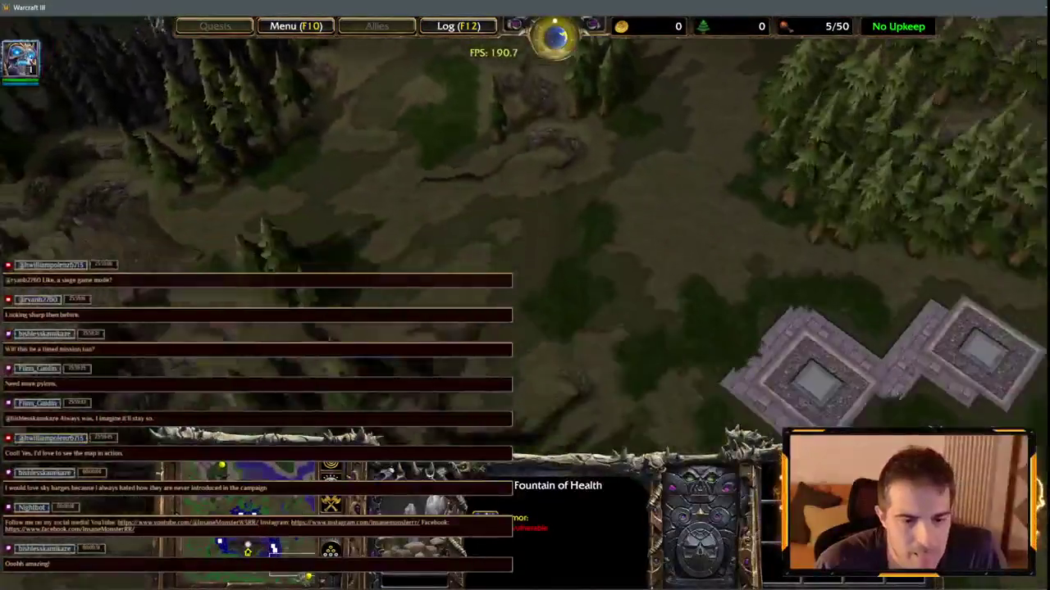
{"action": "key", "text": "Right"}
{"action": "key", "text": "Up"}
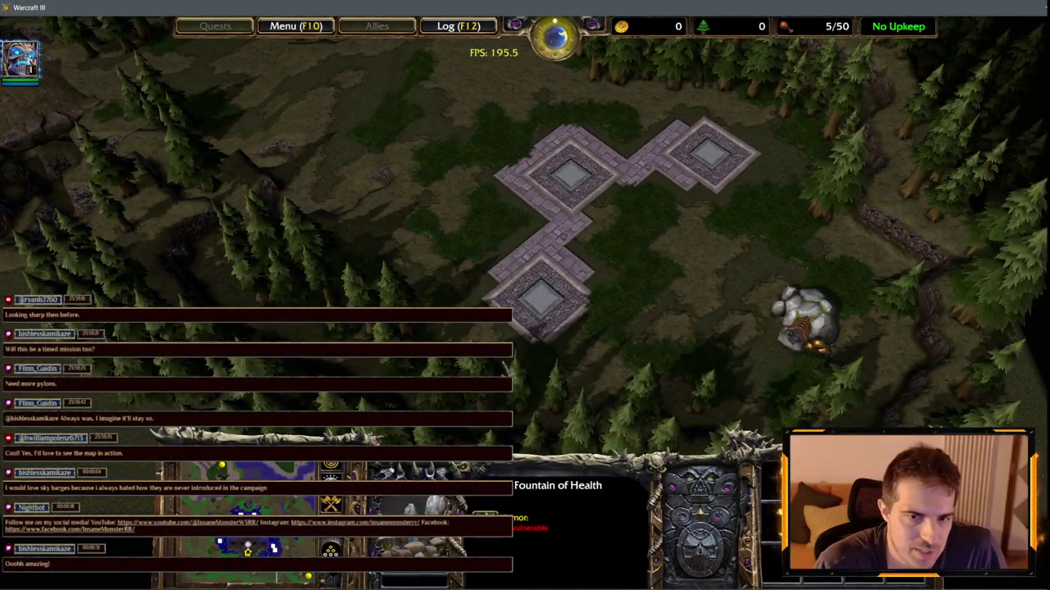
{"action": "key", "text": "Up"}
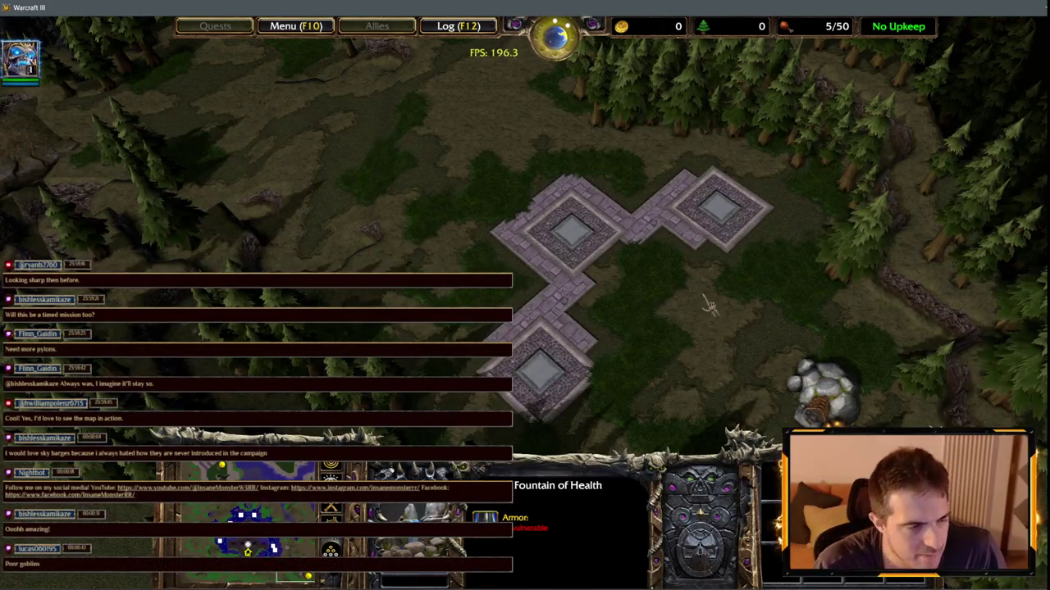
{"action": "key", "text": "Up"}
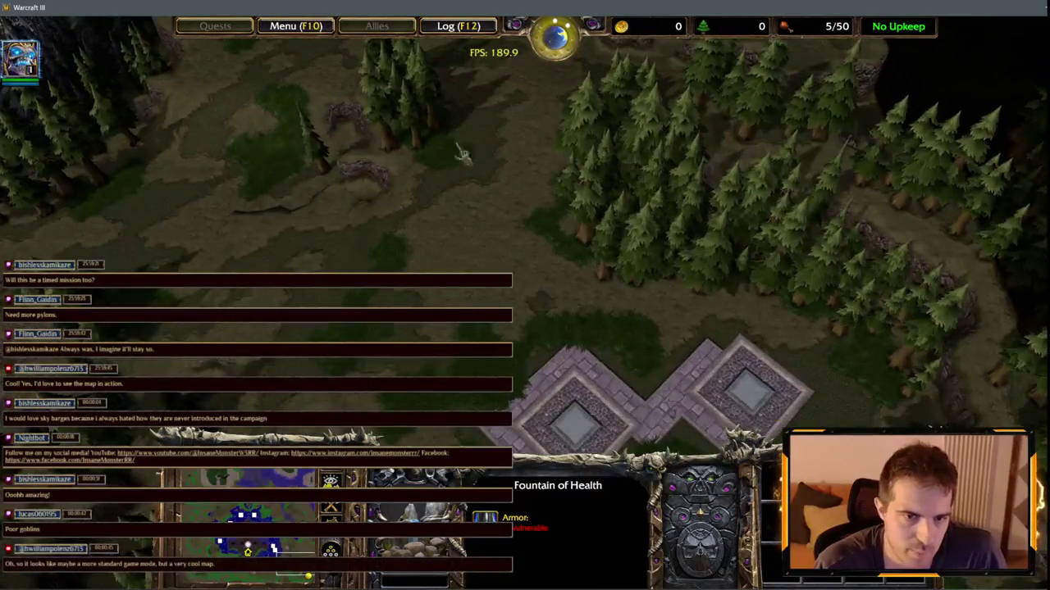
{"action": "key", "text": "Left"}
{"action": "key", "text": "Down"}
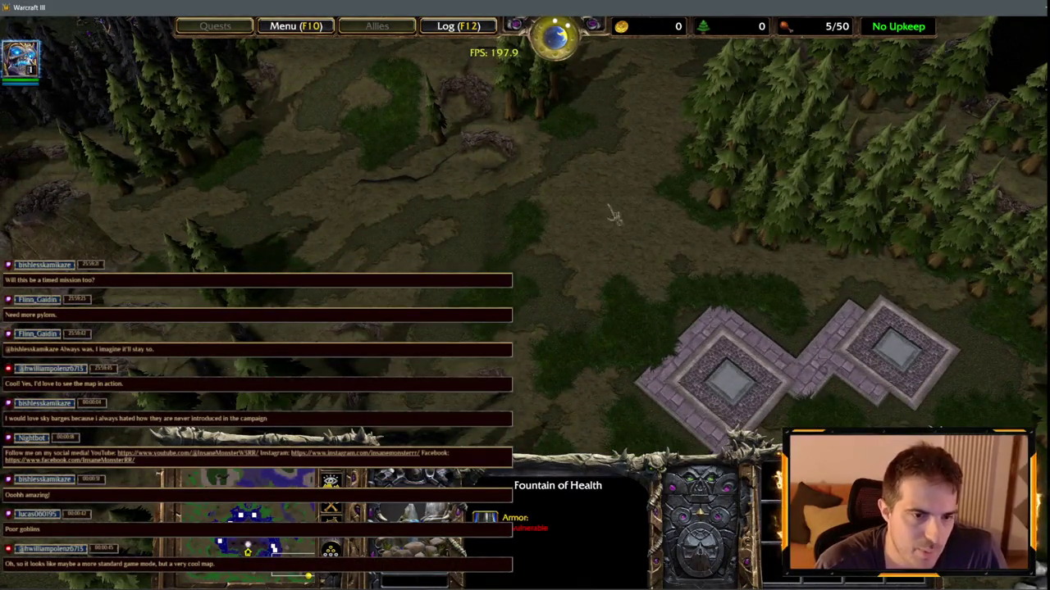
{"action": "key", "text": "Down"}
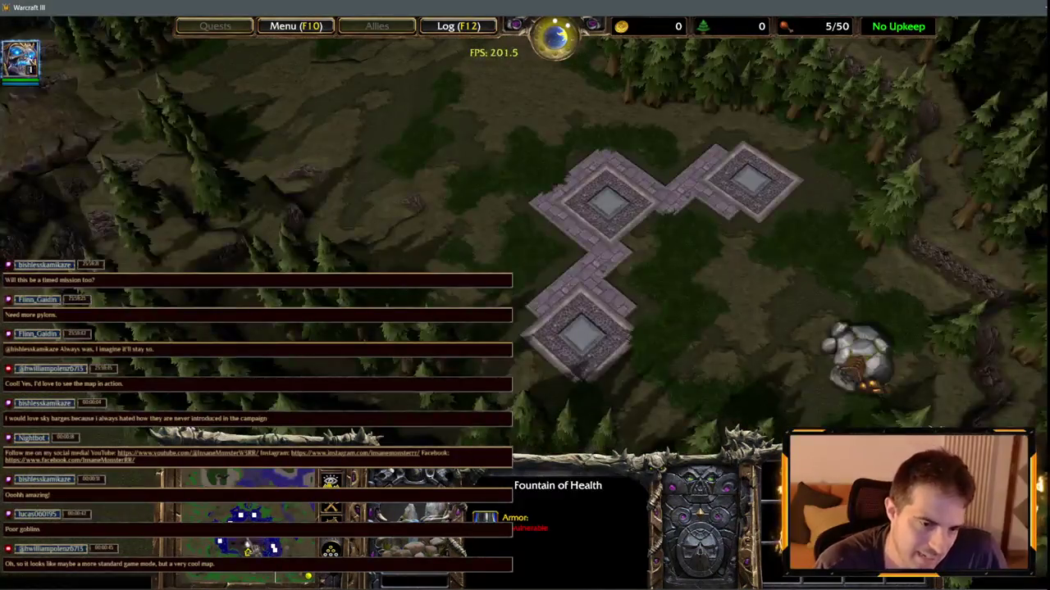
{"action": "key", "text": "Left"}
{"action": "key", "text": "Left"}
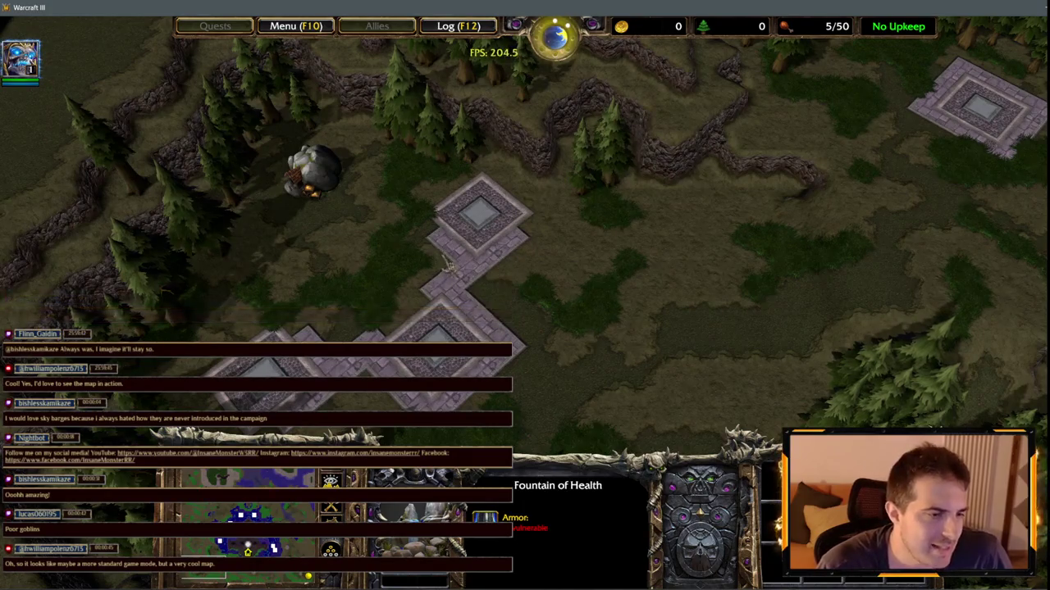
- Select the Gold Mine to see its 2500 gold, then look around the nearby platforms
{"action": "left_click", "coordinate": [310, 173]}
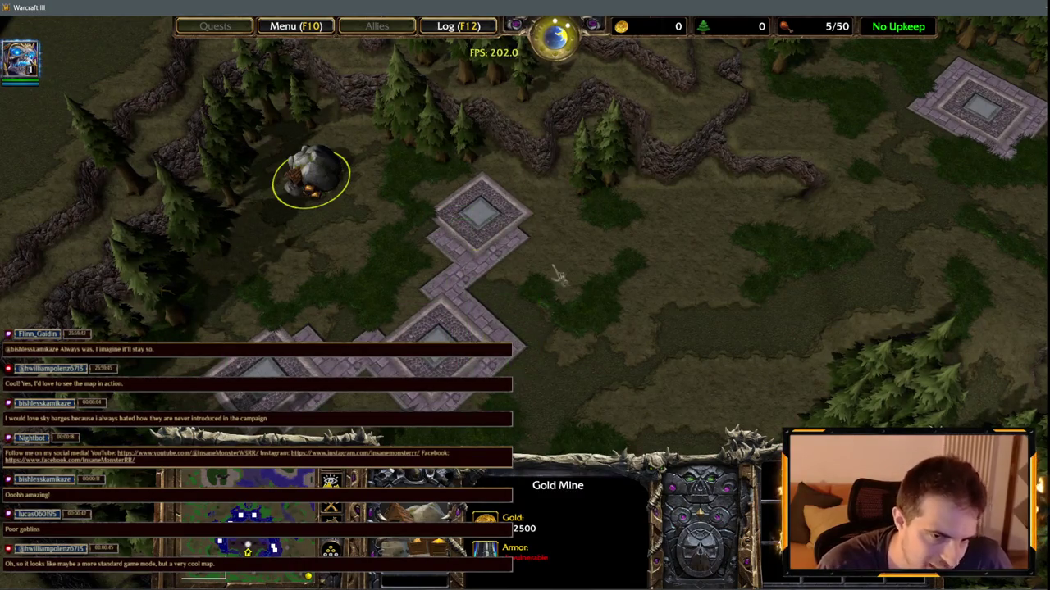
{"action": "key", "text": "Left"}
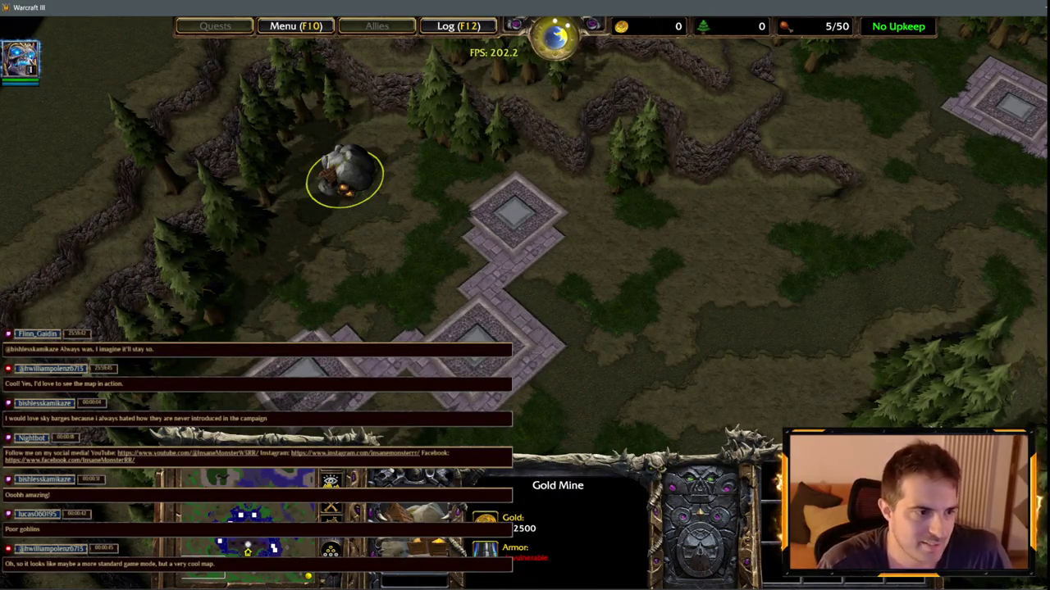
{"action": "left_click_drag", "start_coordinate": [242, 482], "coordinate": [215, 509]}
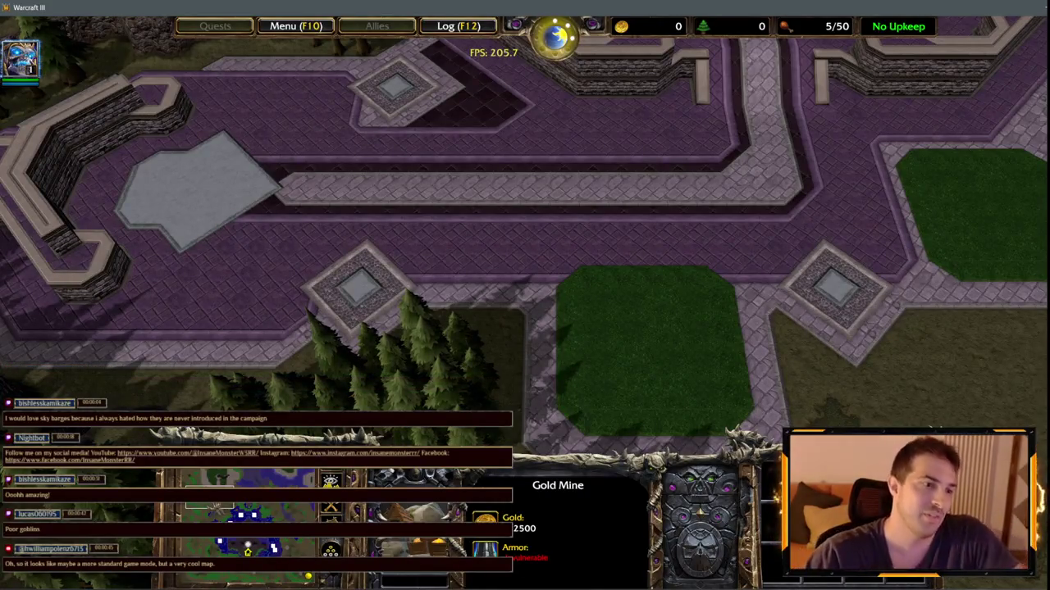
{"action": "left_click_drag", "start_coordinate": [277, 510], "coordinate": [283, 510]}
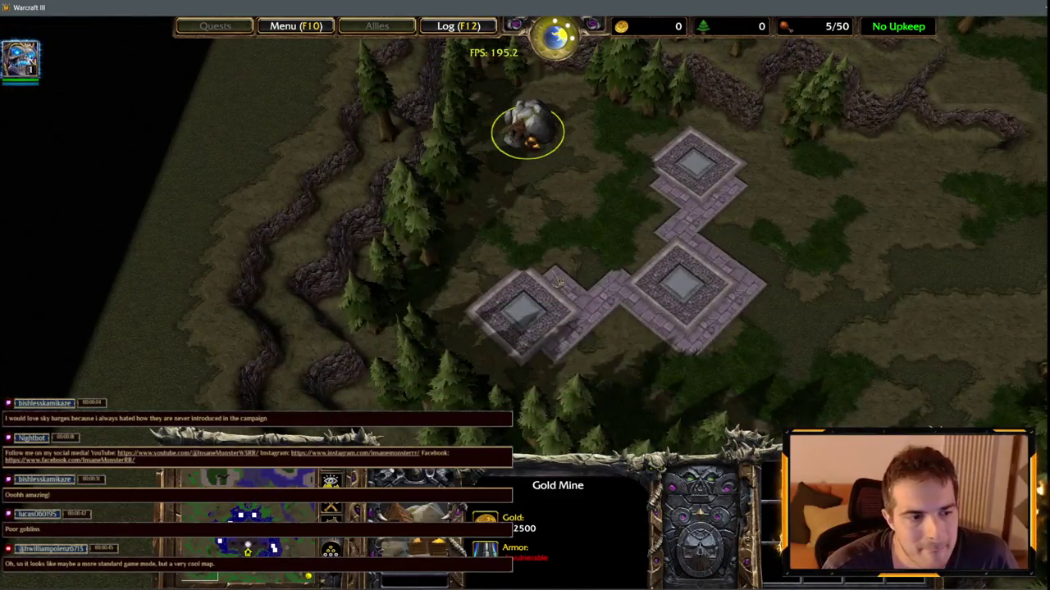
{"action": "key", "text": "Right"}
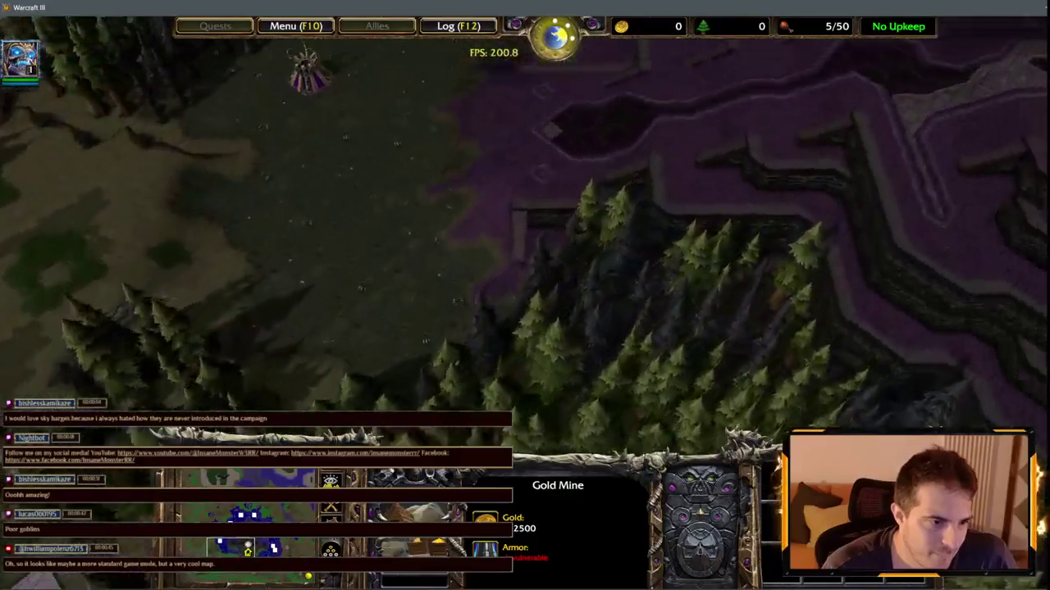
- Jump to the purple Undead base, centre on the Crypt, and pan around the surrounding forest
{"action": "left_click", "coordinate": [246, 519]}
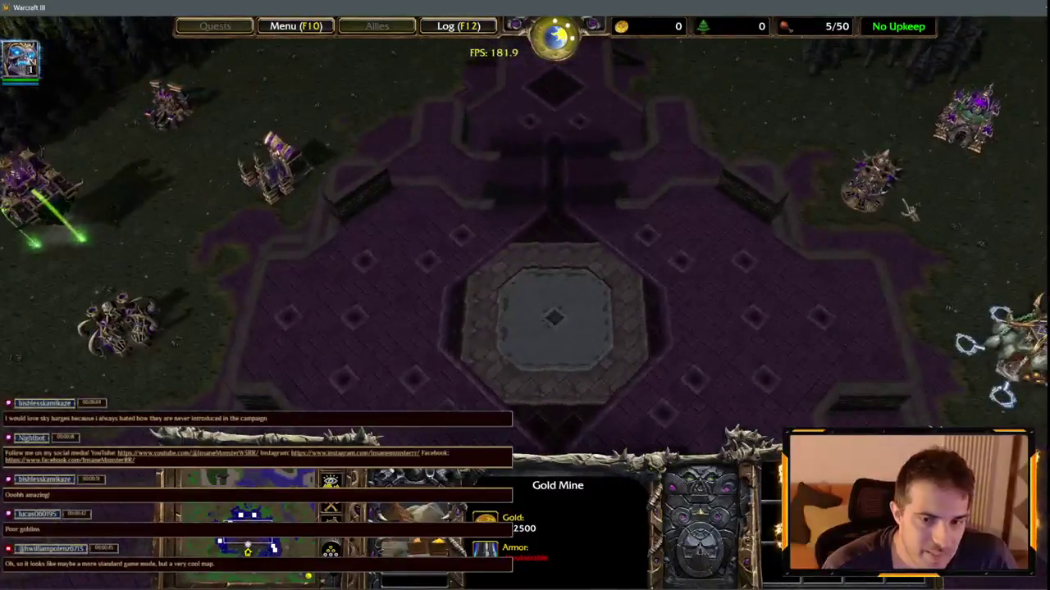
{"action": "left_click", "coordinate": [917, 307]}
{"action": "key", "text": "2"}
{"action": "key", "text": "2"}
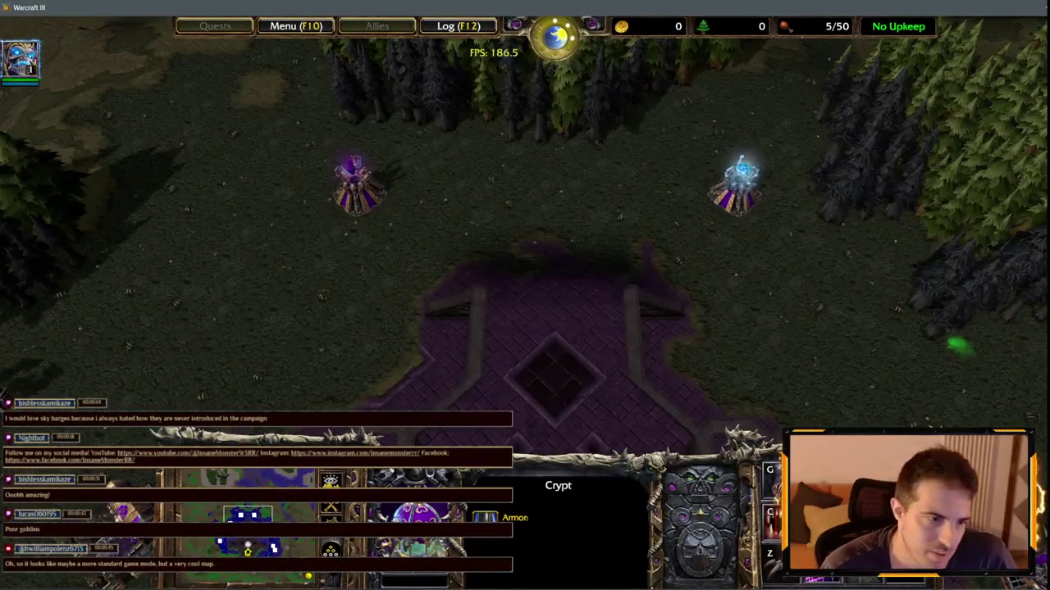
{"action": "key", "text": "Up"}
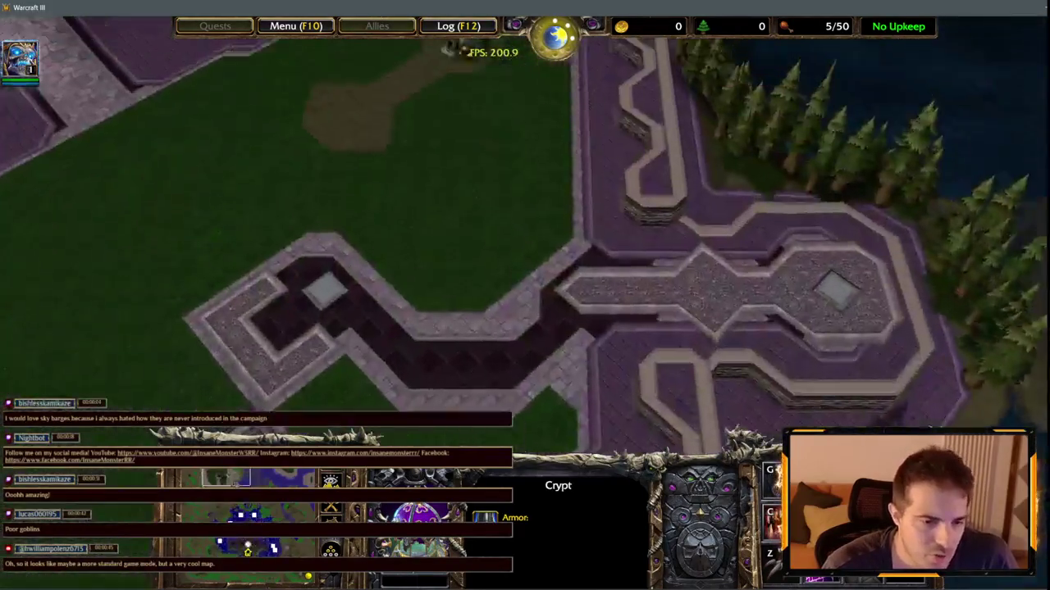
{"action": "key", "text": "Down"}
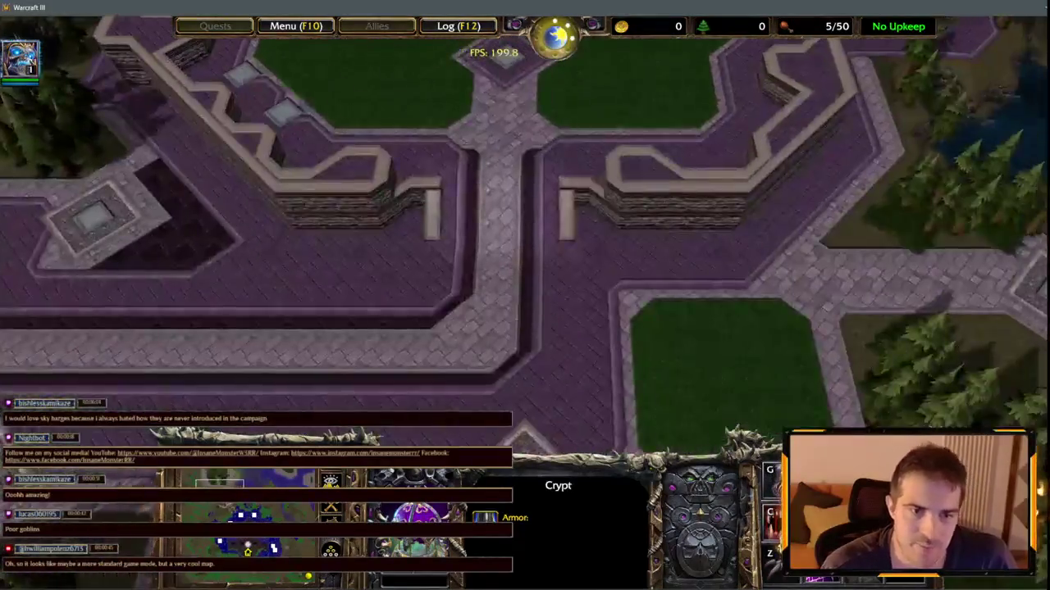
{"action": "key", "text": "Right"}
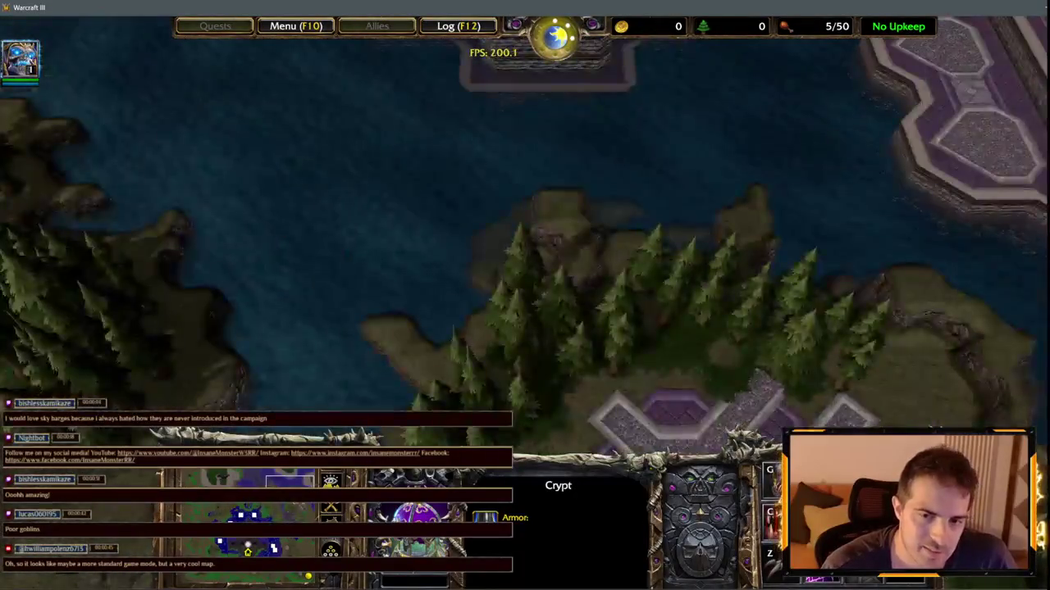
{"action": "key", "text": "Down"}
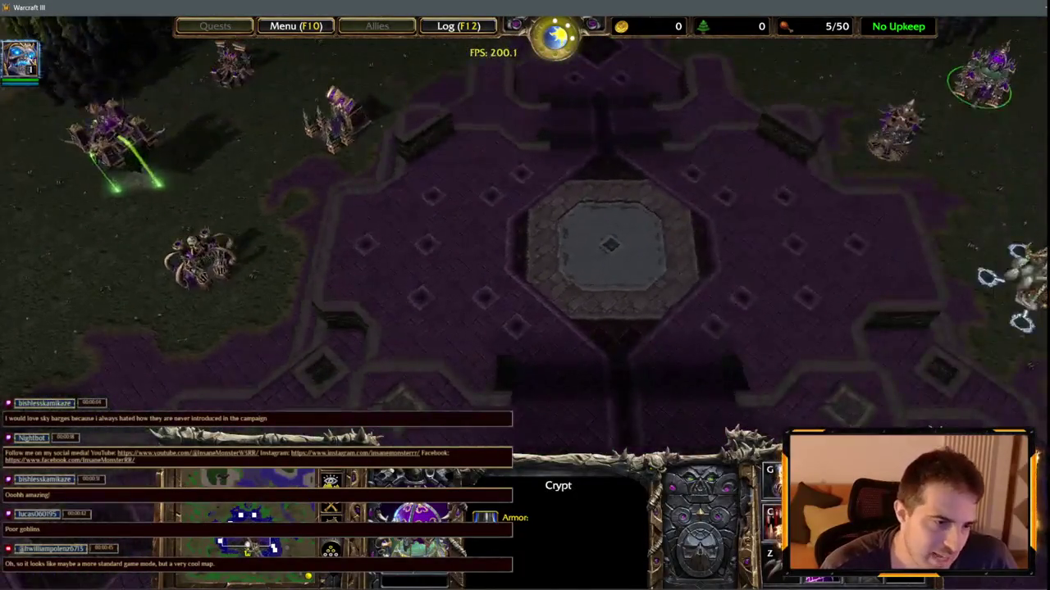
{"action": "key", "text": "Left"}
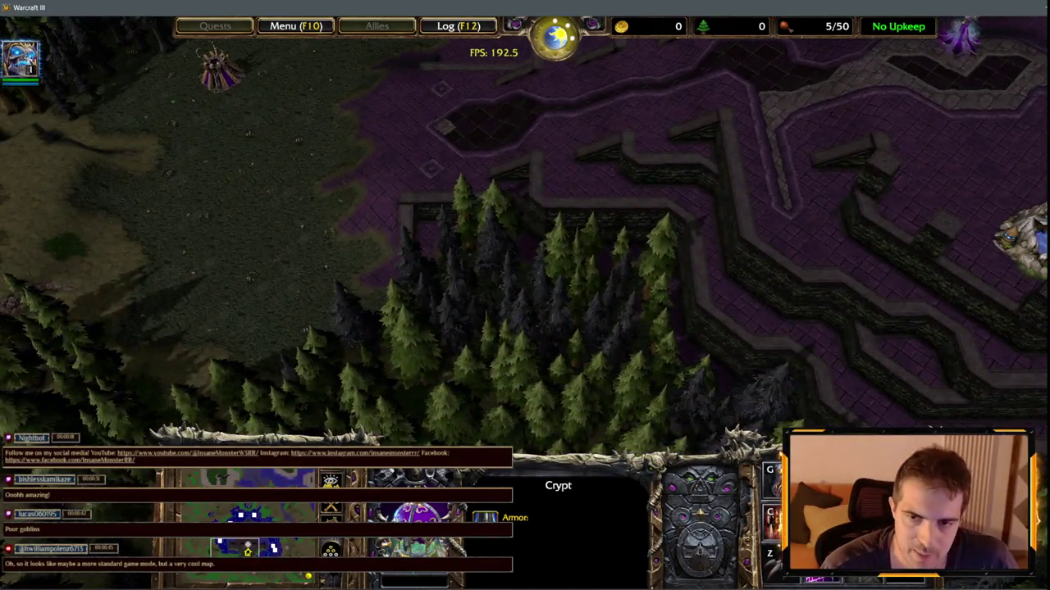
{"action": "key", "text": "Right"}
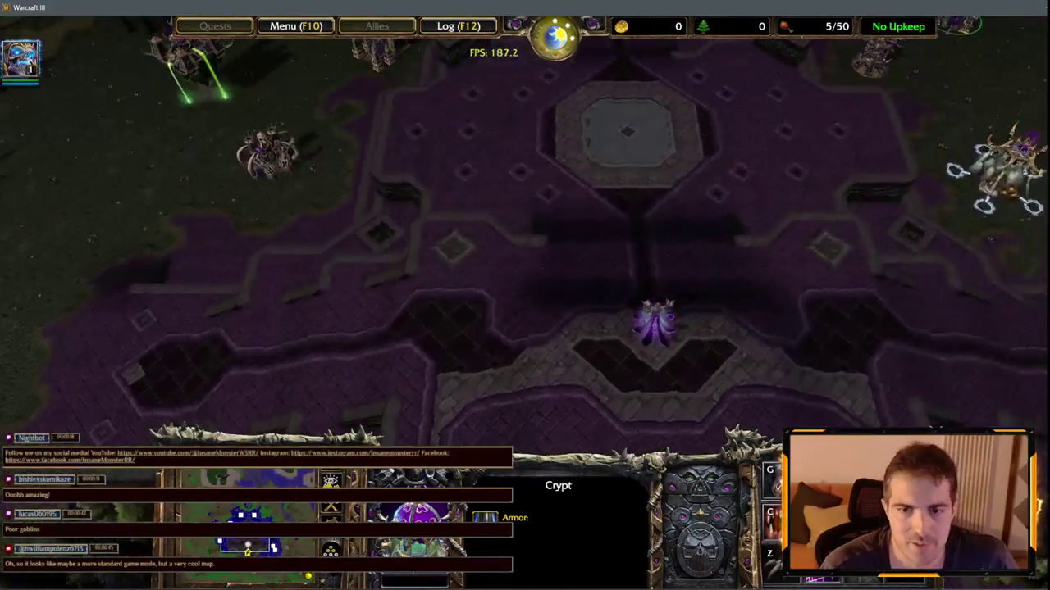
- Select the Lich, jump to the Halls of the Dead, then select the Ziggurat and Graveyard
{"action": "left_click_drag", "start_coordinate": [673, 378], "coordinate": [672, 379]}
{"action": "key", "text": "BackSpace"}
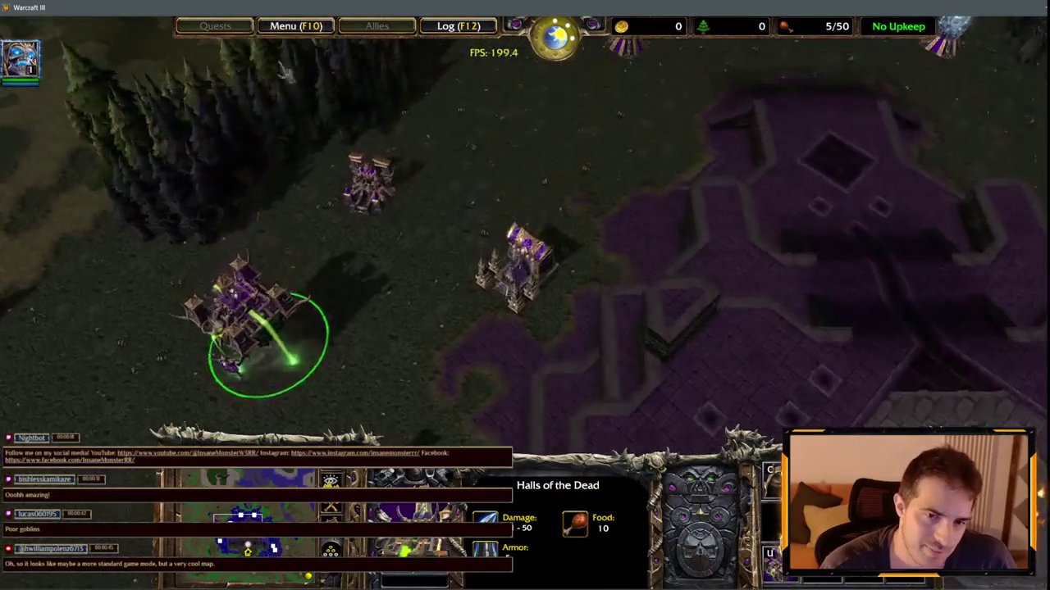
{"action": "key", "text": "Right"}
{"action": "left_click", "coordinate": [723, 349]}
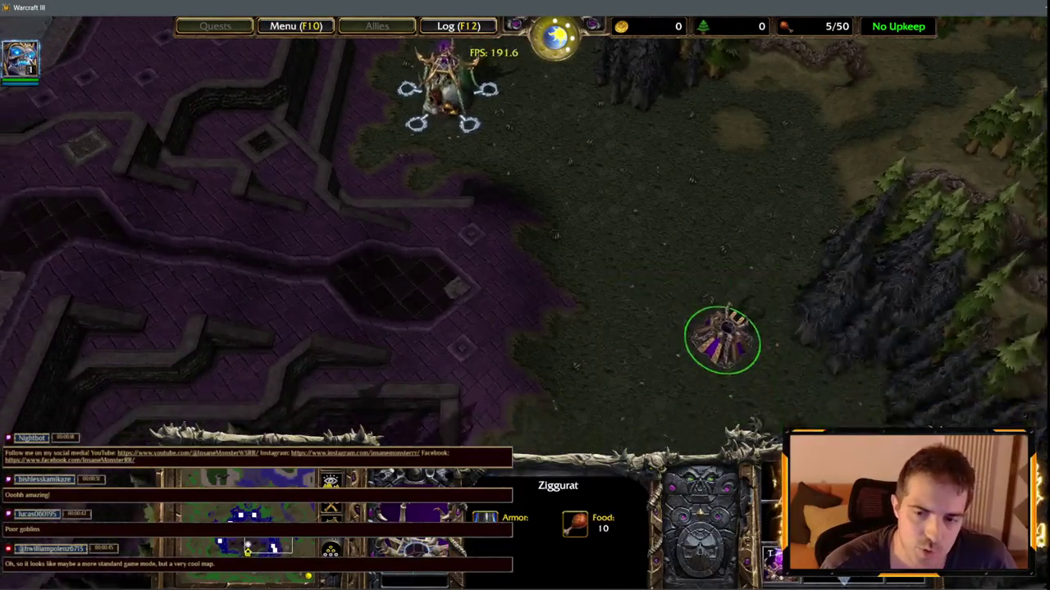
{"action": "left_click", "coordinate": [756, 286]}
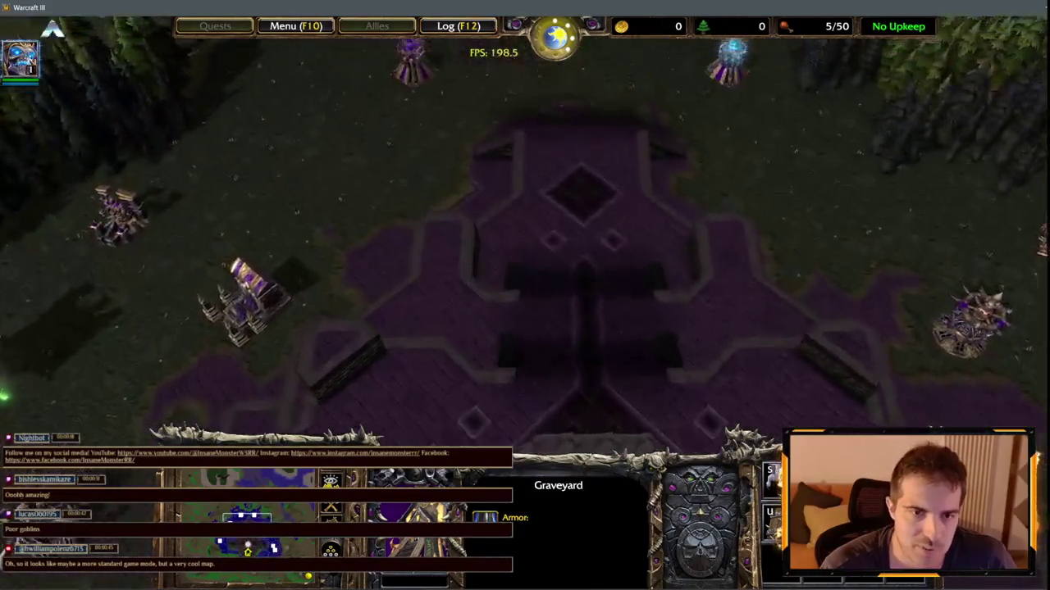
- Pan across the map and back to the base's Graveyard side and fountain platform
{"action": "key", "text": "Left"}
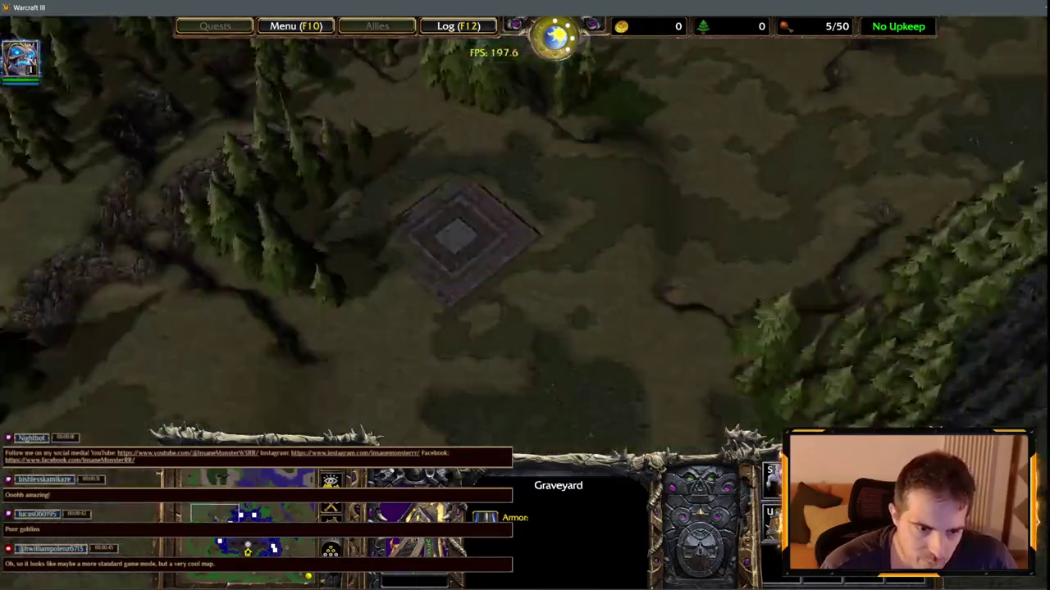
{"action": "key", "text": "Right"}
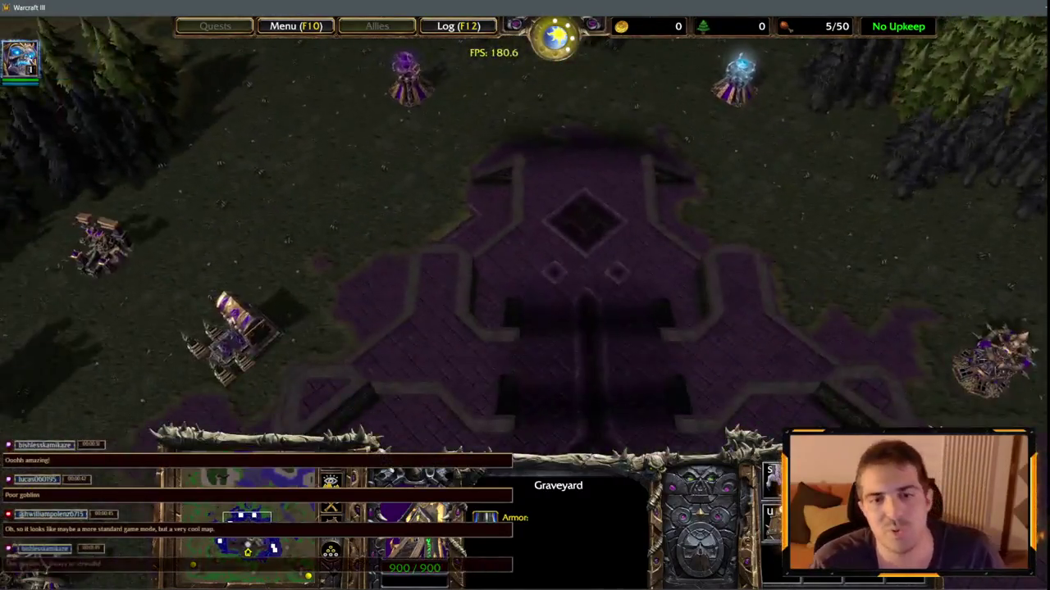
{"action": "key", "text": "Left"}
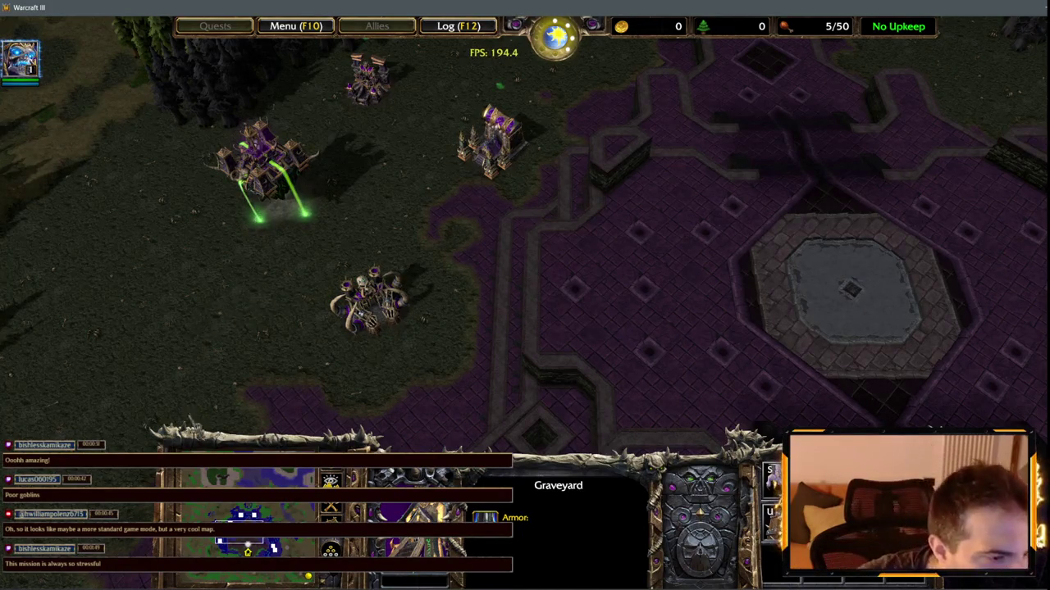
{"action": "key", "text": "Right"}
{"action": "key", "text": "Left"}
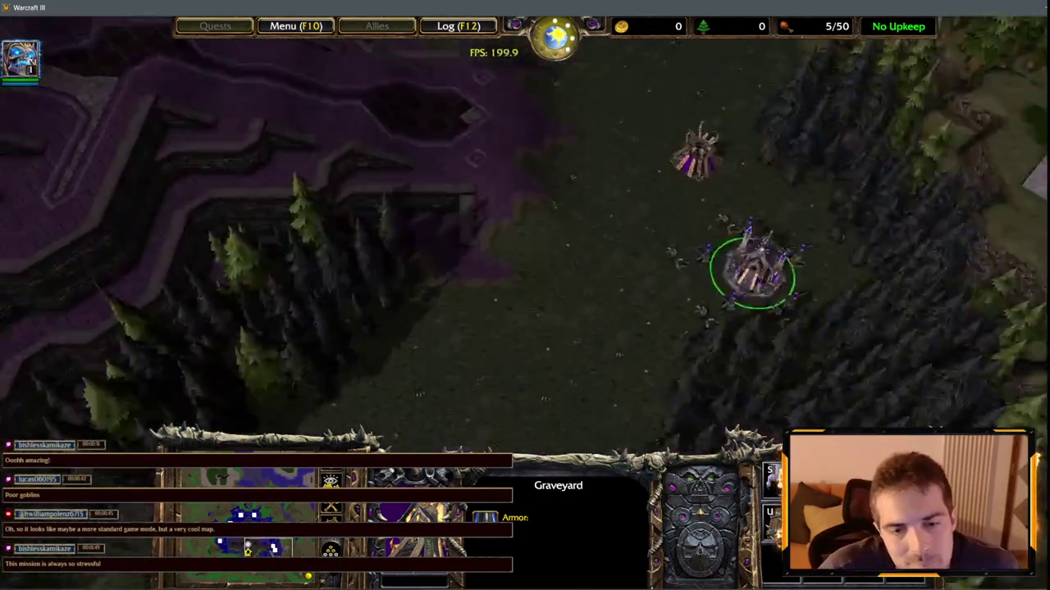
{"action": "key", "text": "Left"}
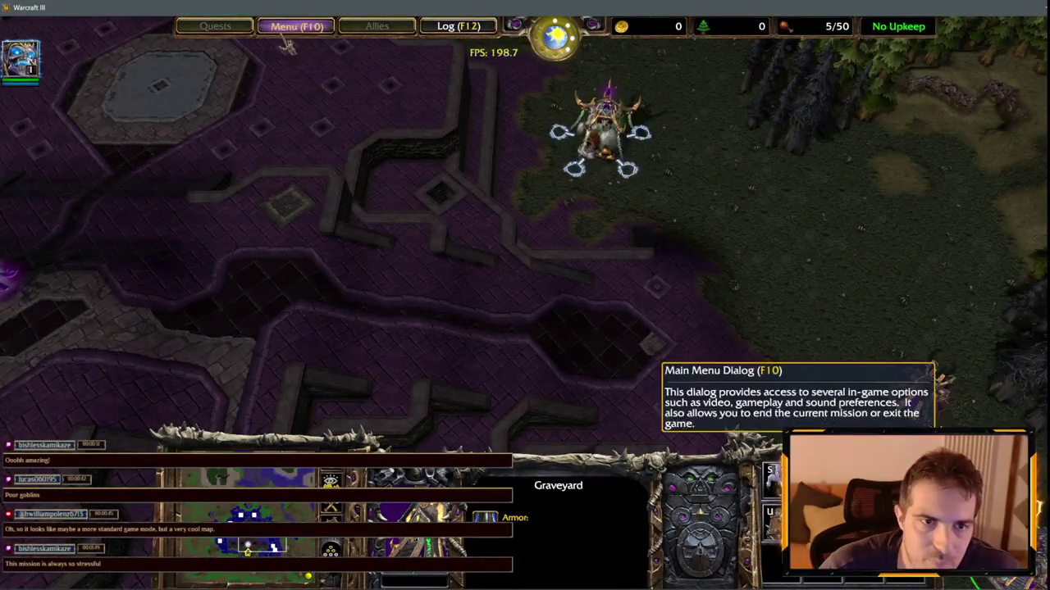
- Exit the test game through Menu > End Game > Exit Game and confirm
{"action": "left_click", "coordinate": [296, 25]}
{"action": "left_click", "coordinate": [554, 318]}
{"action": "left_click", "coordinate": [556, 214]}
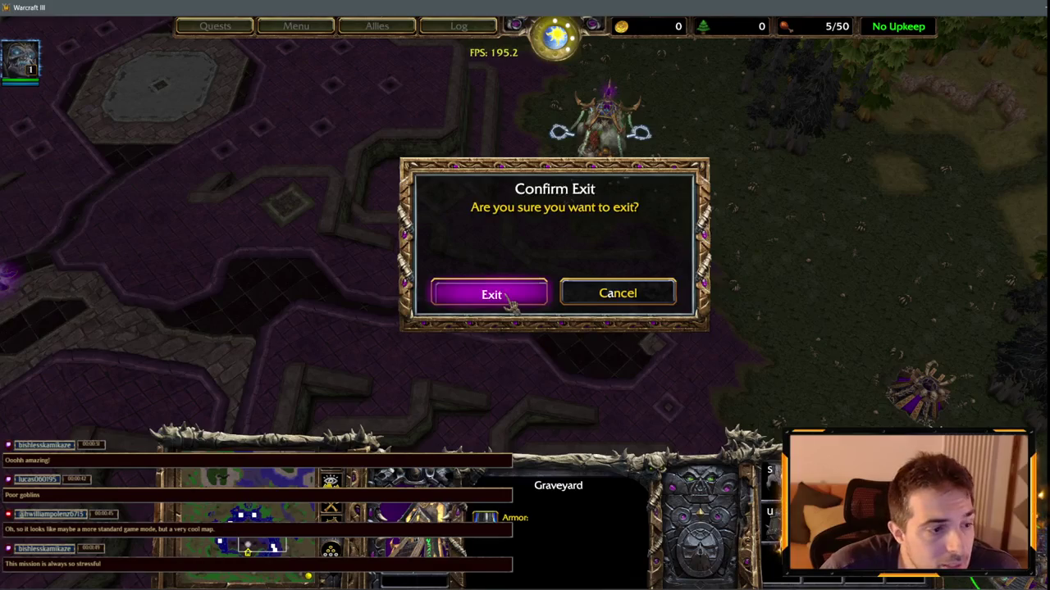
{"action": "left_click", "coordinate": [507, 301]}
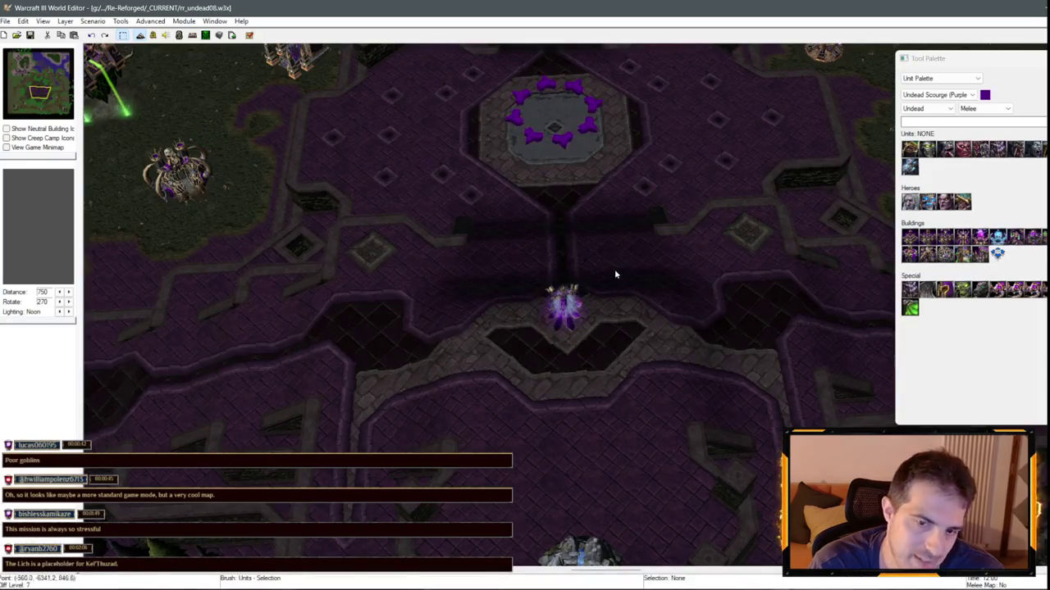
- Back in World Editor, select the Lich on the rr_undead08 map, then clear the selection
{"action": "mouse_move", "coordinate": [363, 177]}
{"action": "left_mouse_down"}
{"action": "mouse_move", "coordinate": [567, 375]}
{"action": "mouse_move", "coordinate": [550, 400]}
{"action": "left_mouse_up"}
{"action": "left_click", "coordinate": [550, 400]}
{"action": "key", "text": "Down"}
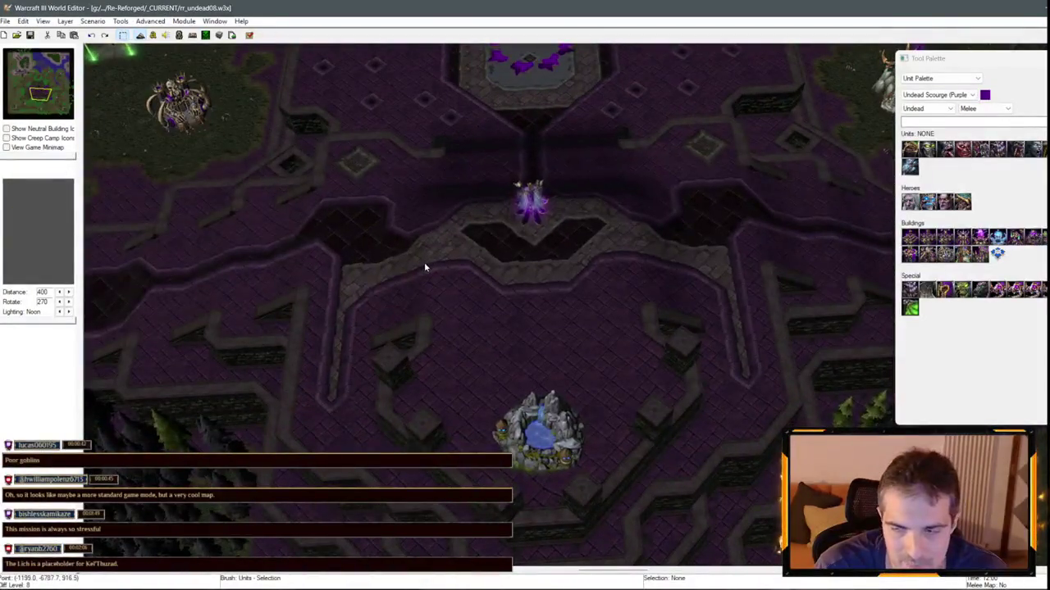